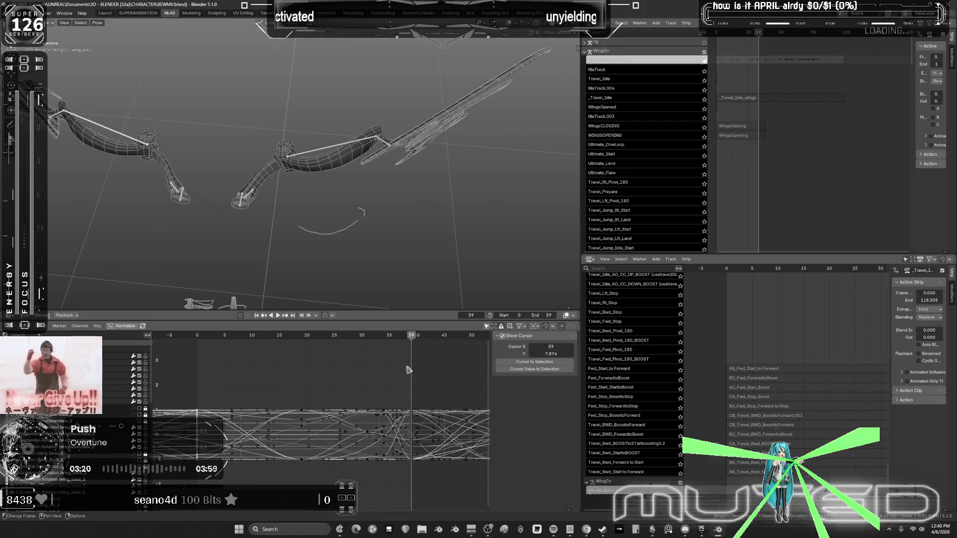
Stop wing playback at frame 0 and exit tweak mode on the active NLA strip.
left_click(199, 338)
key("space")
mouse_move(267, 296)
middle_mouse_down()
mouse_move(357, 229)
mouse_move(374, 230)
middle_mouse_up()
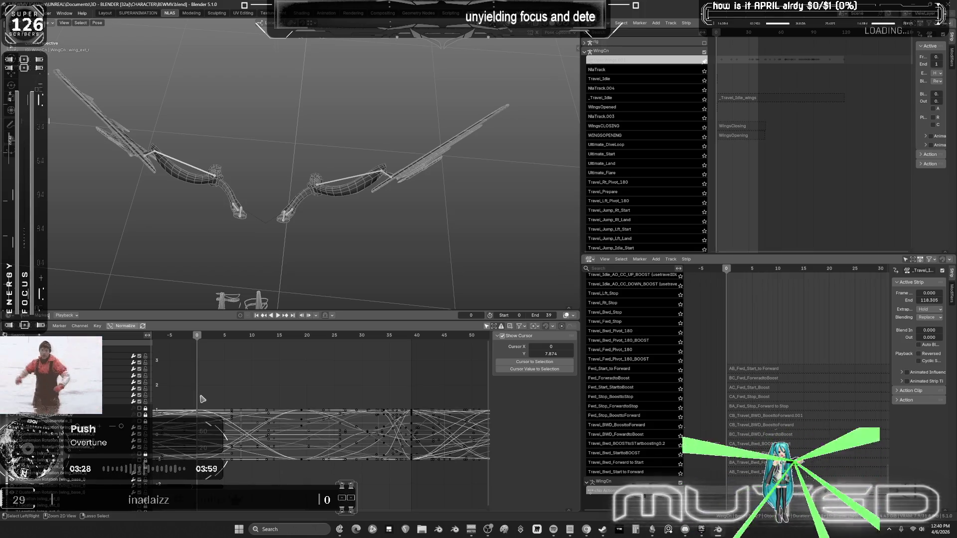
mouse_move(779, 340)
middle_mouse_down()
mouse_move(773, 375)
mouse_move(751, 349)
middle_mouse_up()
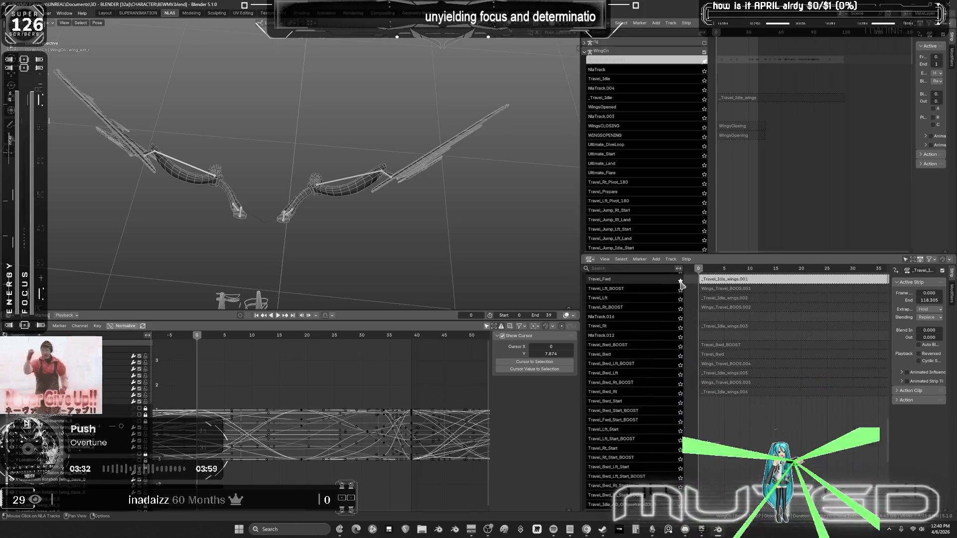
key("Tab")
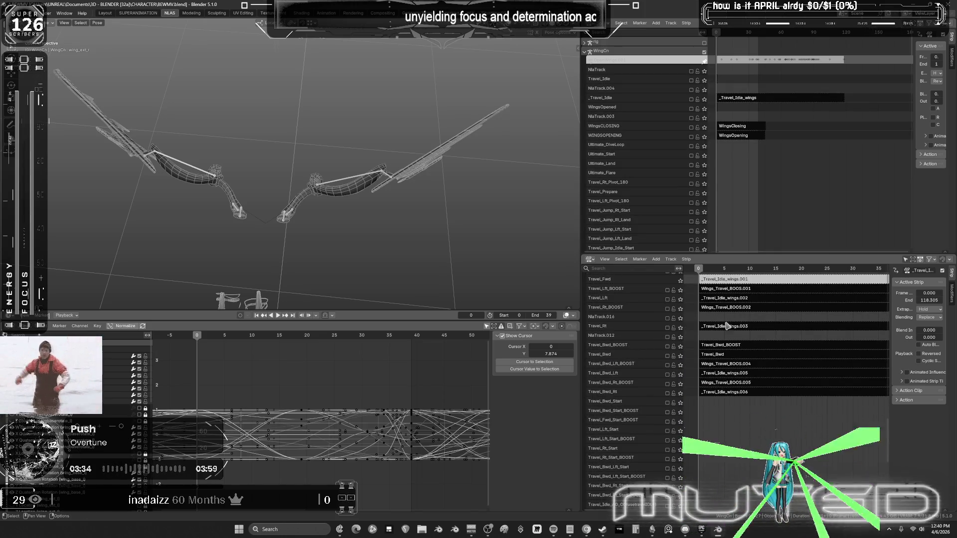
scroll(726, 322, "up", 5)
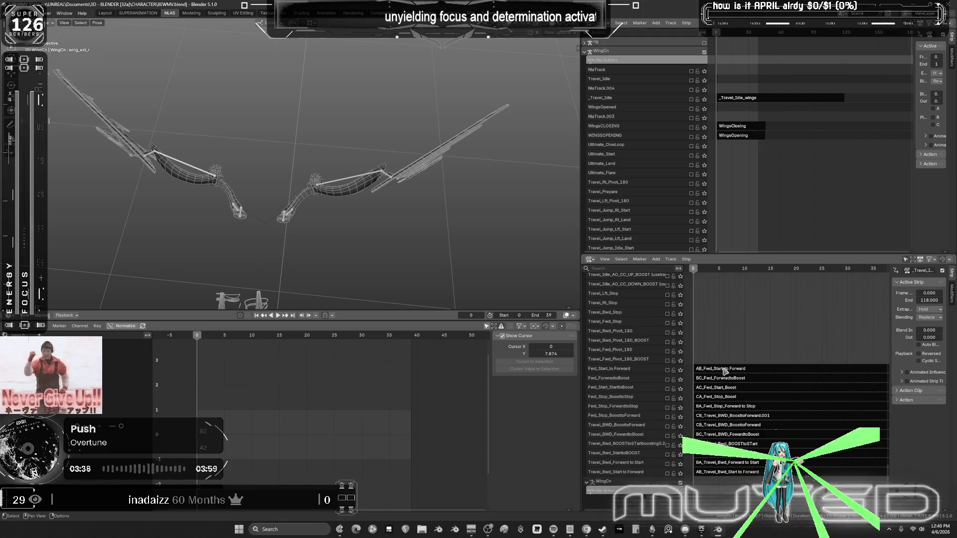
Review the AB_Fwd_Start_to Forward strip in tweak mode by scrubbing frames 0 to 39.
left_click(726, 370)
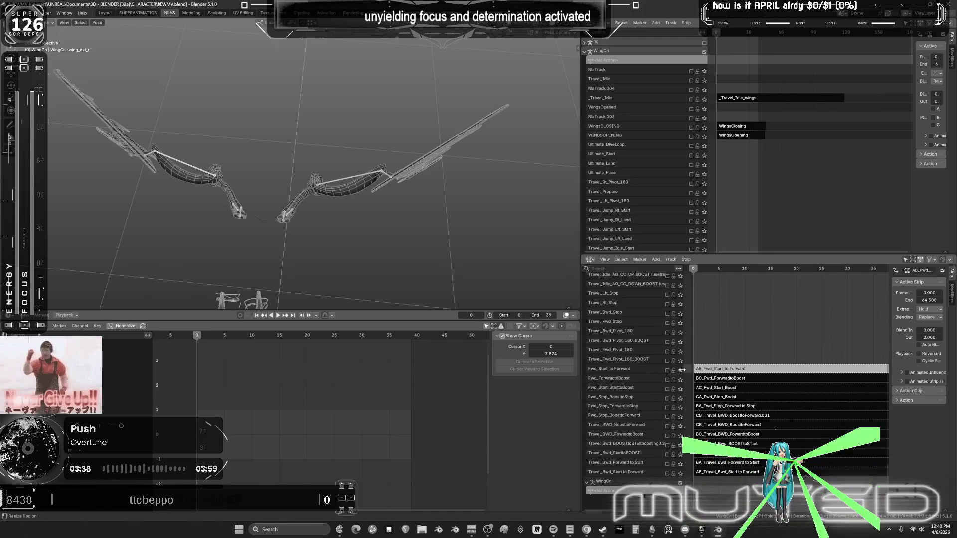
key("Tab")
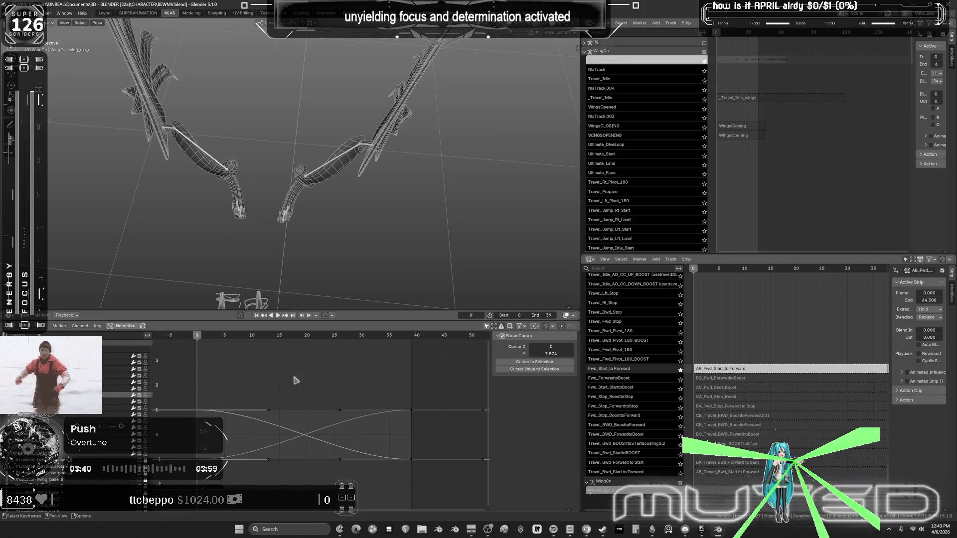
left_click_drag(196, 337, 413, 363)
left_click_drag(415, 400, 414, 400)
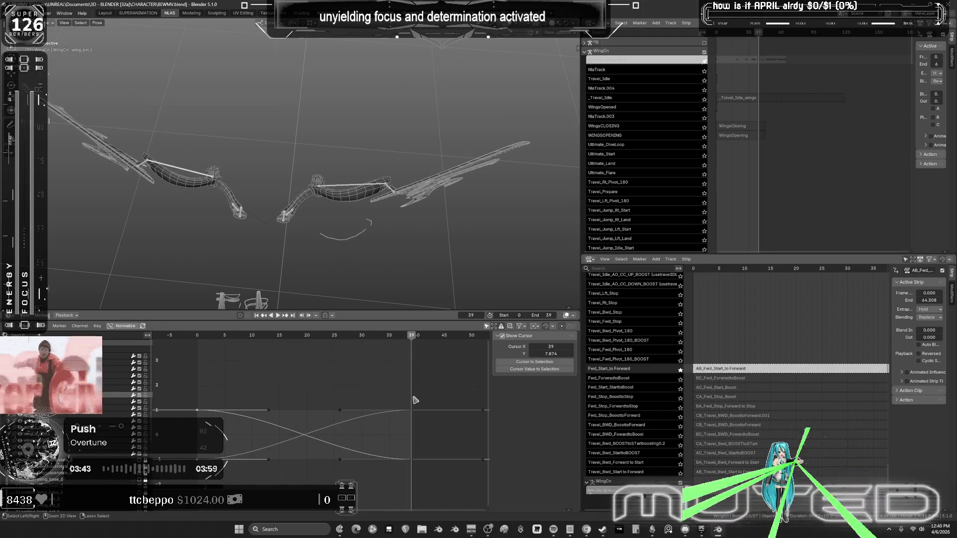
key("Tab")
Play the BC_Fwd_ForwardtoBoost action from frame 0, then unsolo the Fwd_ForwardtoBoost track.
left_click(707, 378)
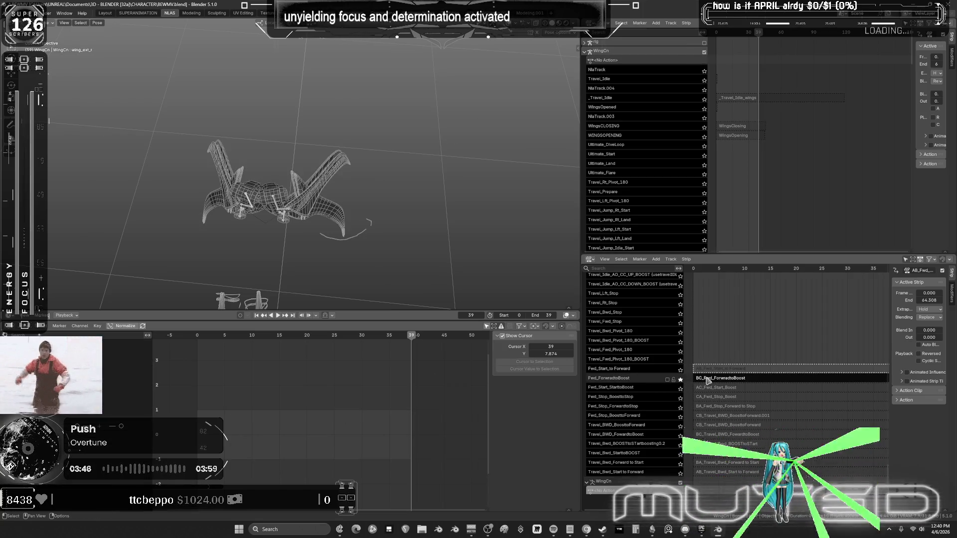
key("Tab")
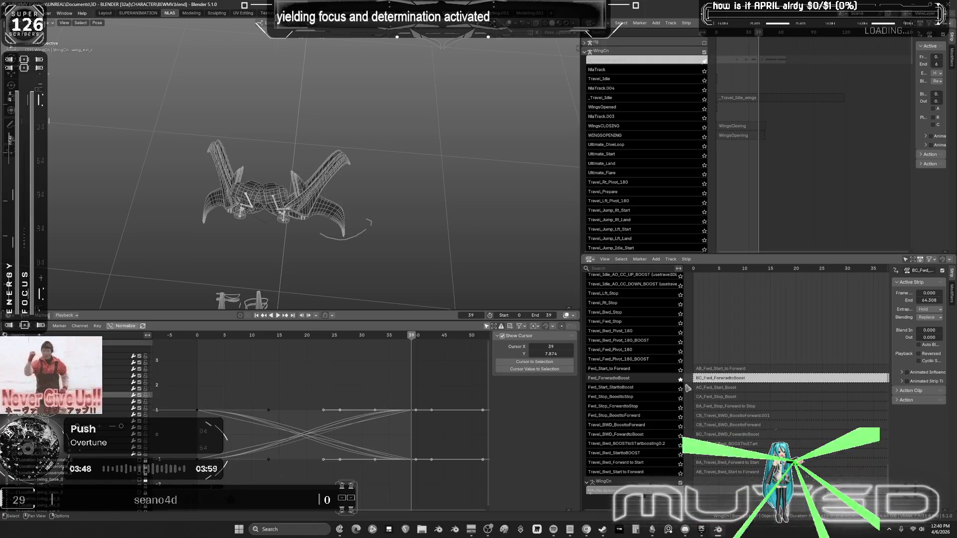
left_click(199, 339)
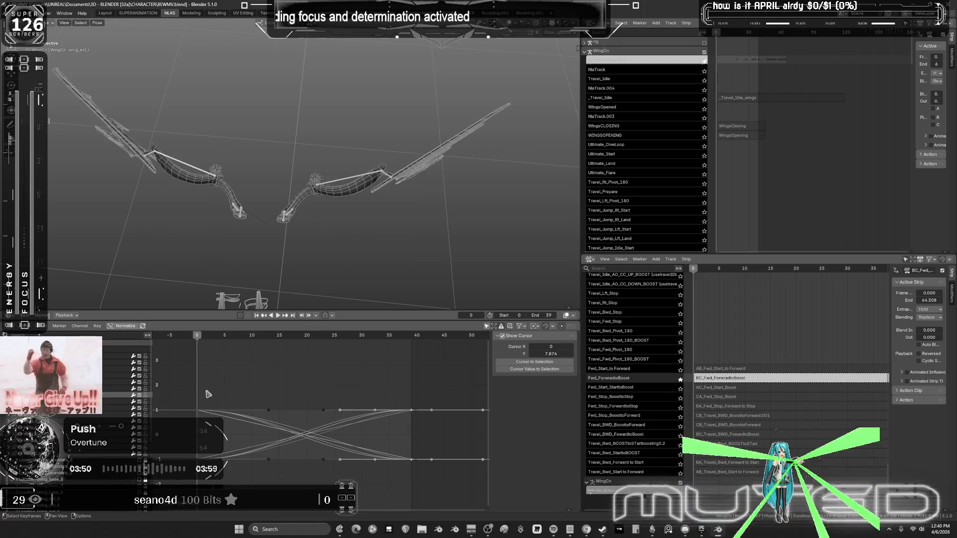
key("space")
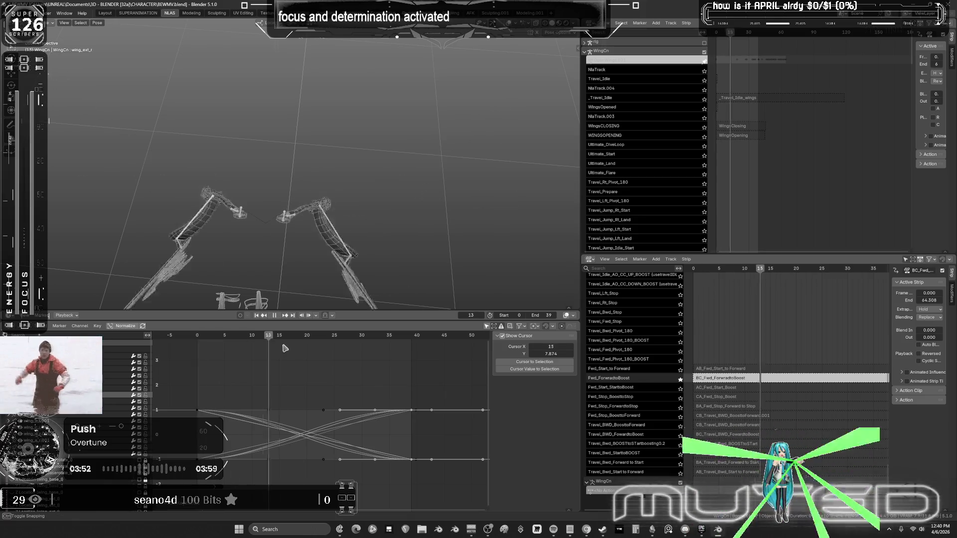
key("space")
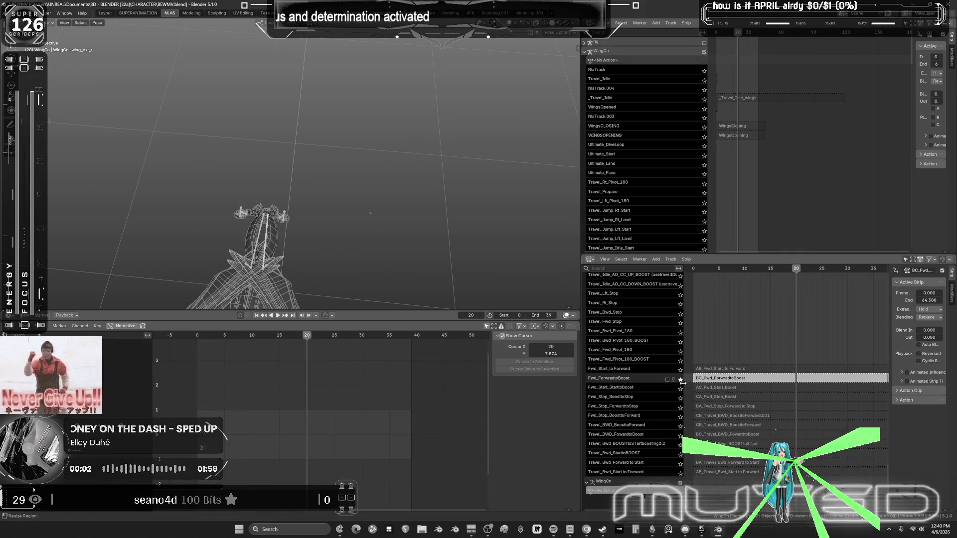
left_click(681, 380)
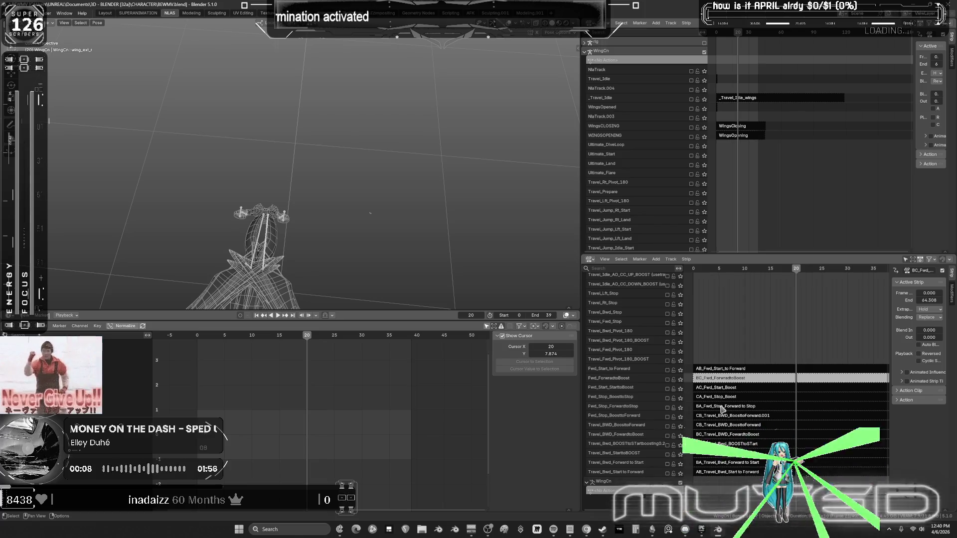
Preview the BA_Fwd_Stop_Forward to Stop strip from frame 0 and solo the Fwd_Stop_ForwardtoStop track.
left_click(722, 408)
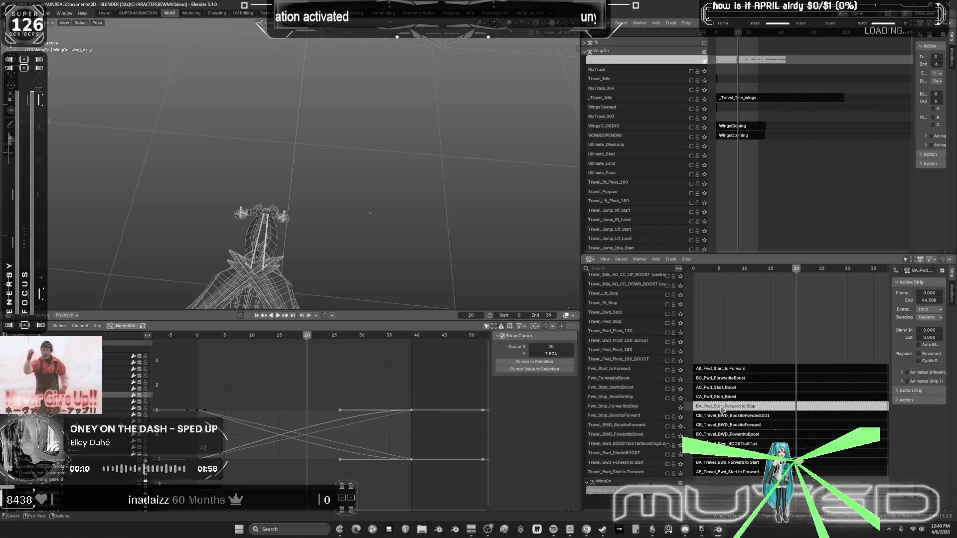
left_click(198, 340)
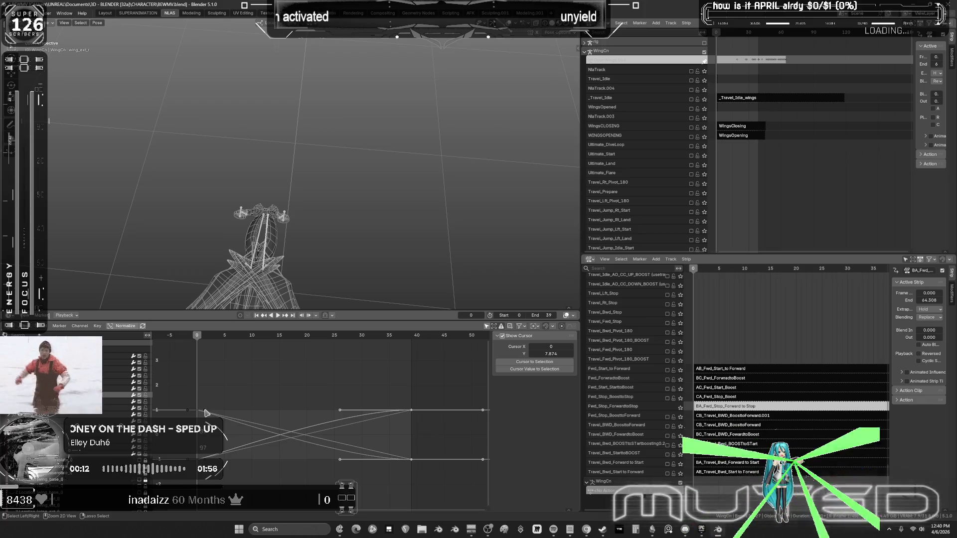
left_click(205, 411)
key("space")
left_click_drag(198, 338, 196, 338)
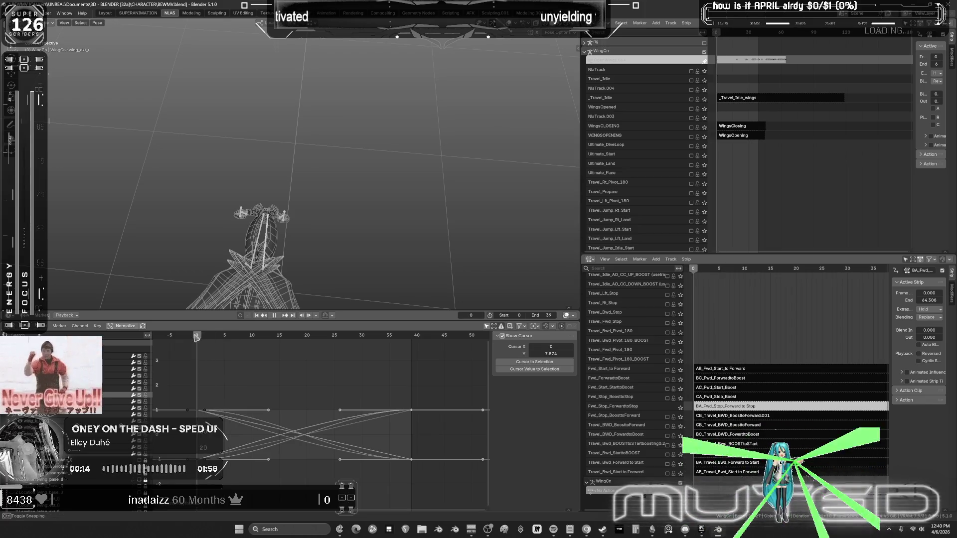
left_click(681, 407)
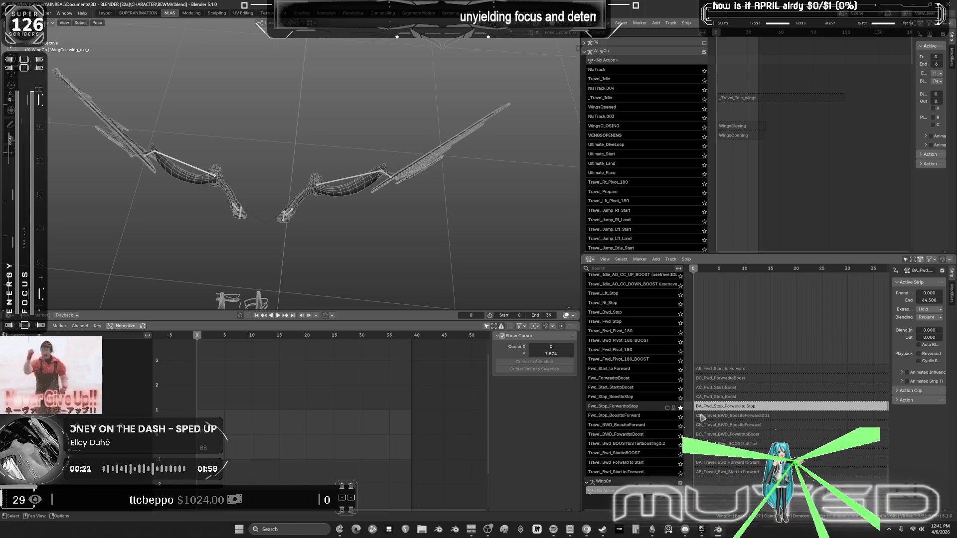
Key the wing pose at frame 39 in CB_Travel_BWD_BoosttoForward.001 and maximize the Graph Editor.
left_click(704, 417)
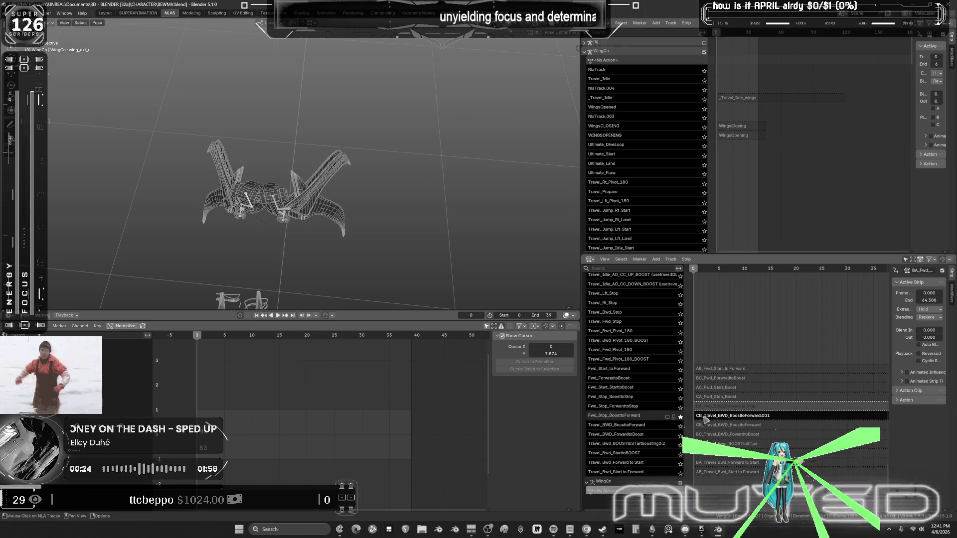
left_click(714, 416)
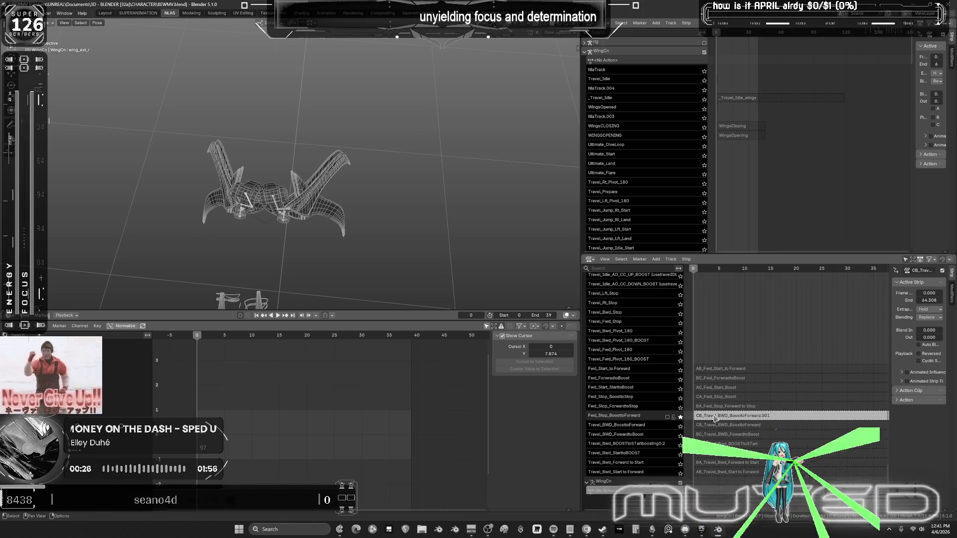
left_click(411, 336)
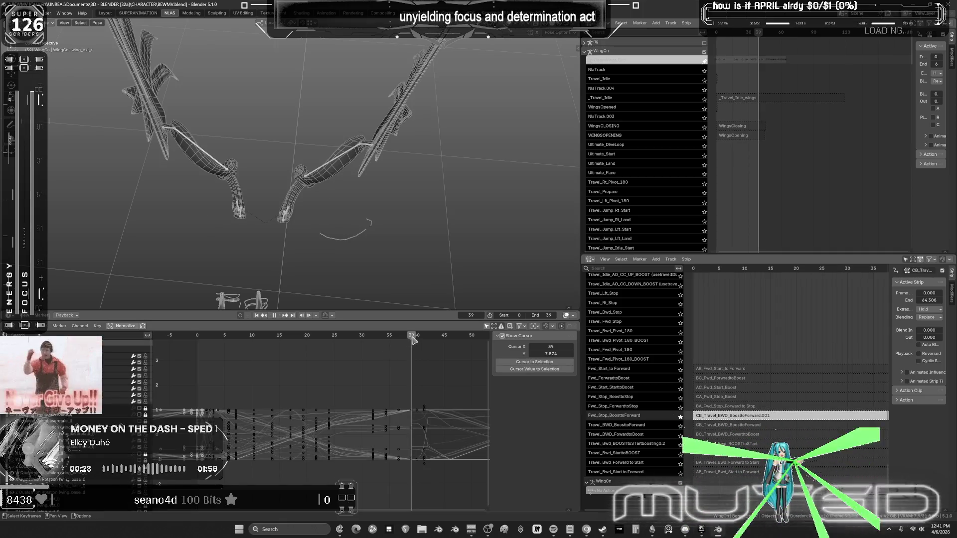
key("ctrl+v")
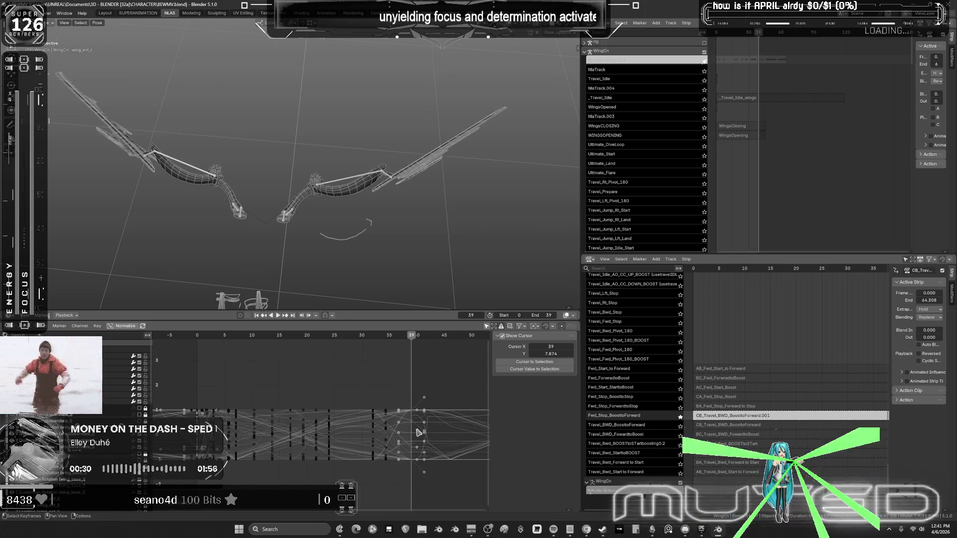
key("ctrl+space")
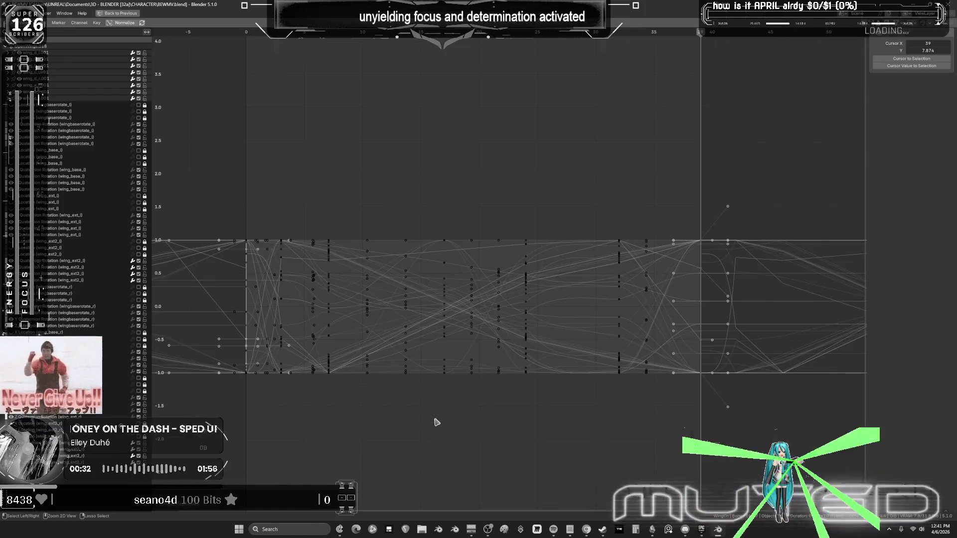
Zoom out the Graph Editor and undo the recent keyframe change.
scroll(580, 323, "down", 1)
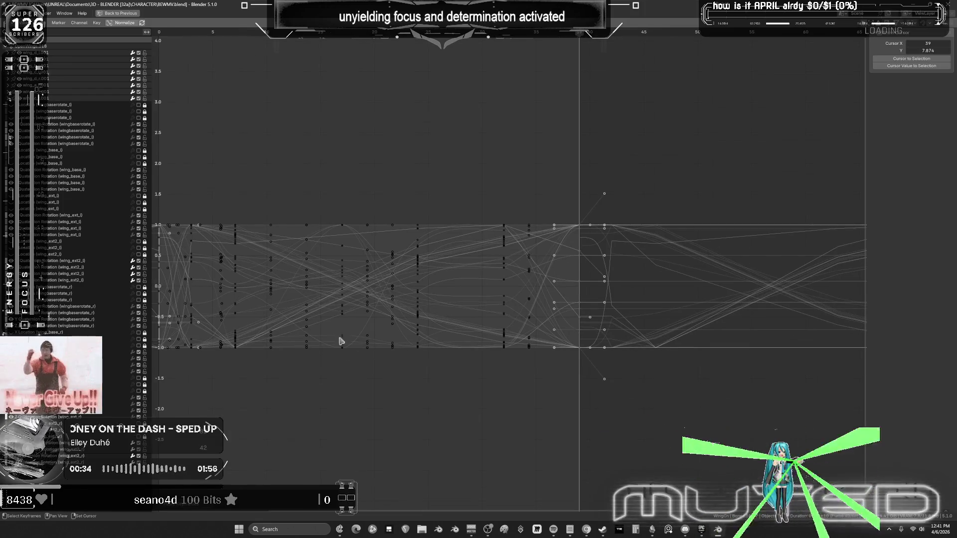
scroll(354, 342, "down", 1)
scroll(620, 393, "down", 4)
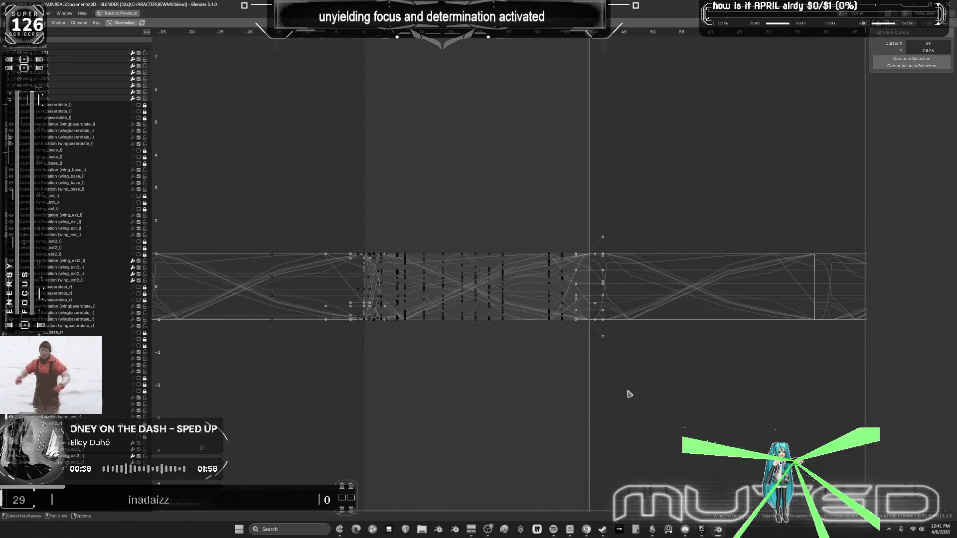
scroll(583, 394, "up", 1)
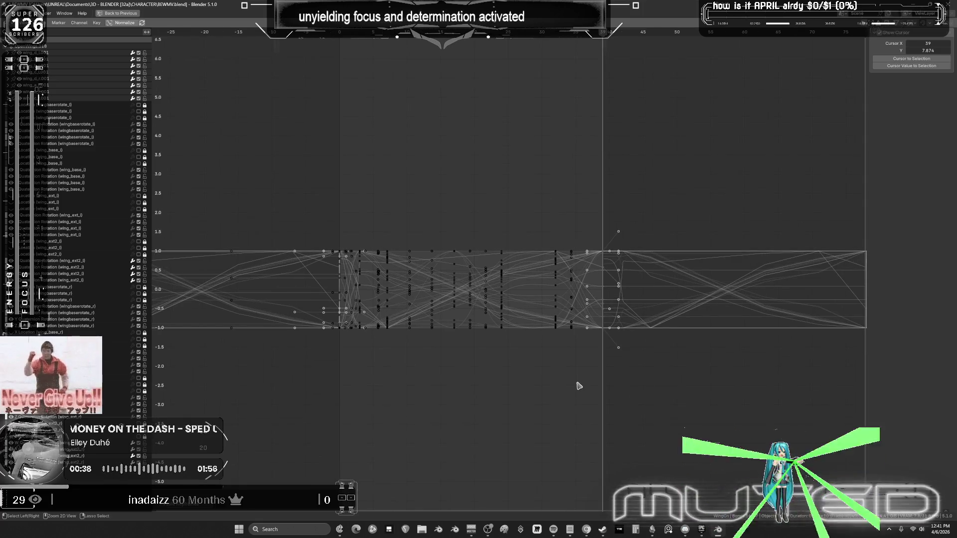
key("ctrl+z")
Clear Cyclic extrapolation on all wing curves, compare via undo, and restore the normal layout.
key("a")
key("shift+e")
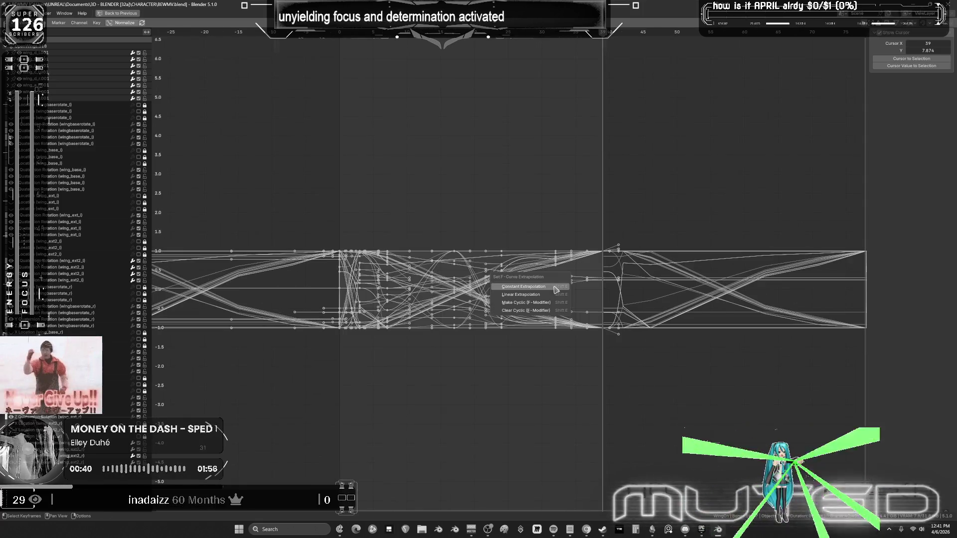
left_click(543, 313)
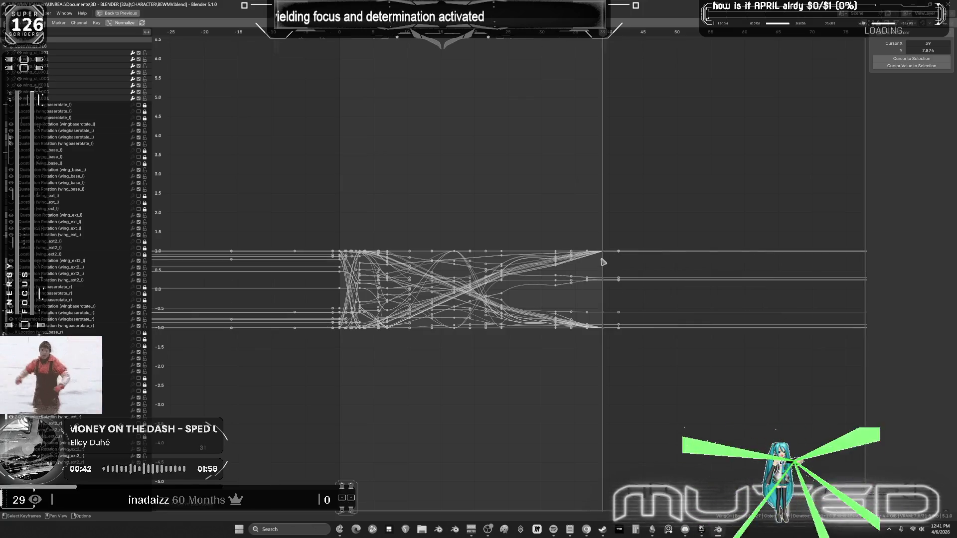
left_click(604, 256)
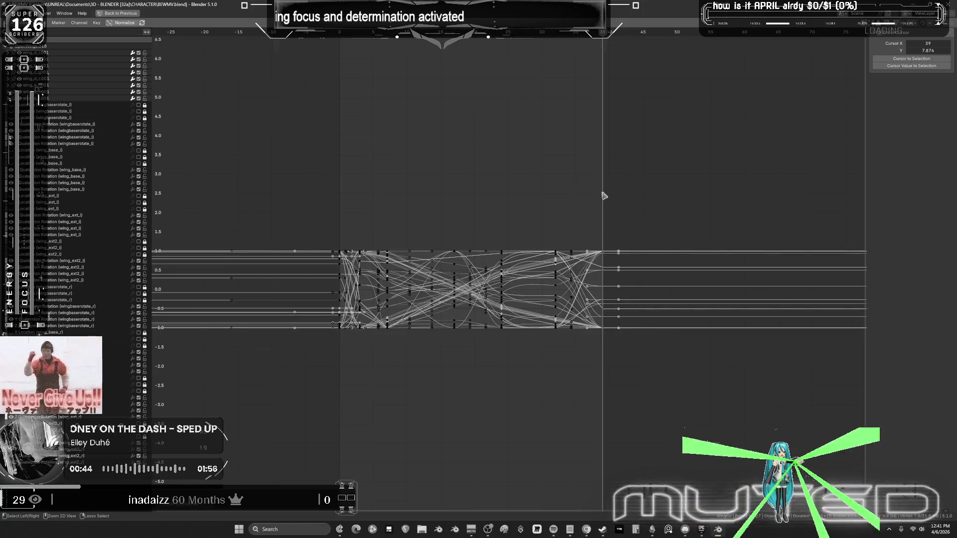
key("ctrl+z")
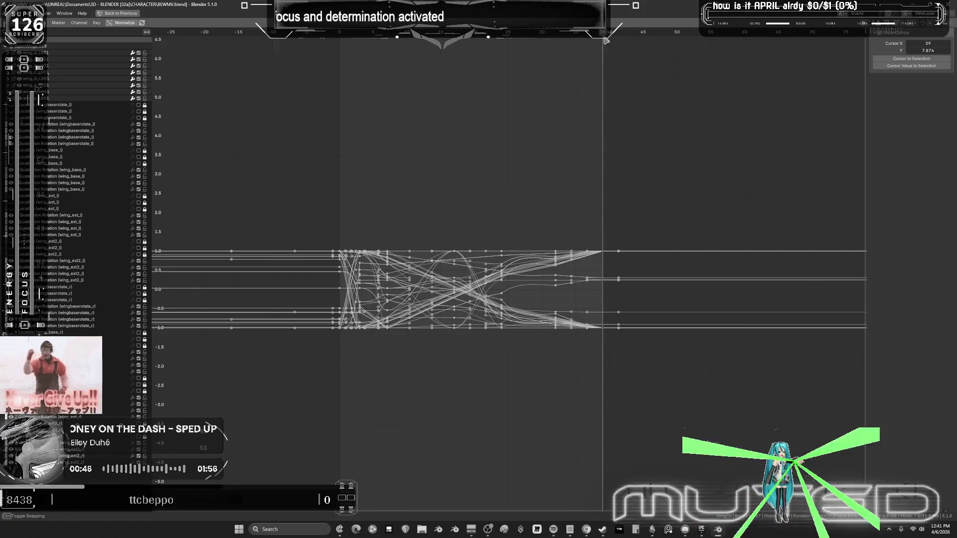
key("ctrl+z")
key("ctrl+space")
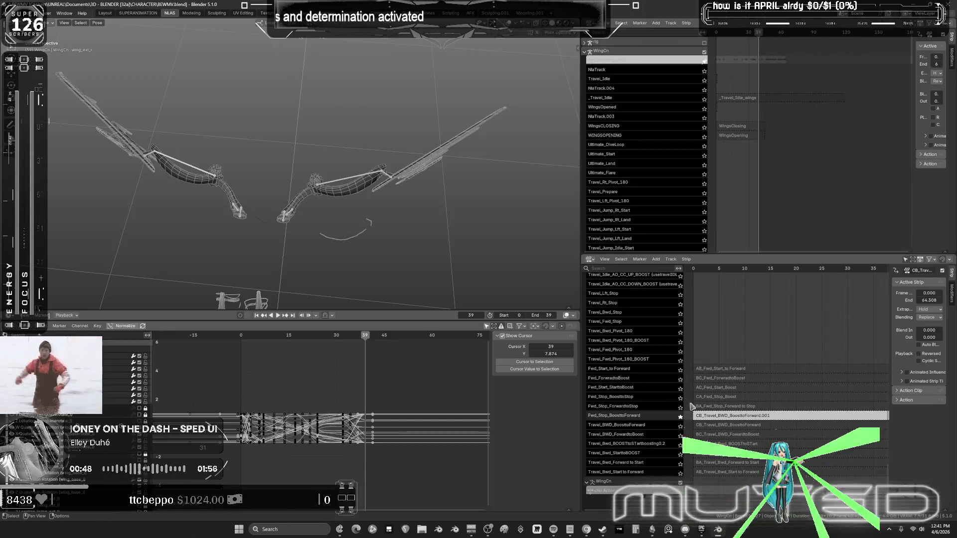
Clear cyclic extrapolation from the BA_Fwd_Stop_Forward to Stop strip's curves.
key("Tab")
left_click(721, 406)
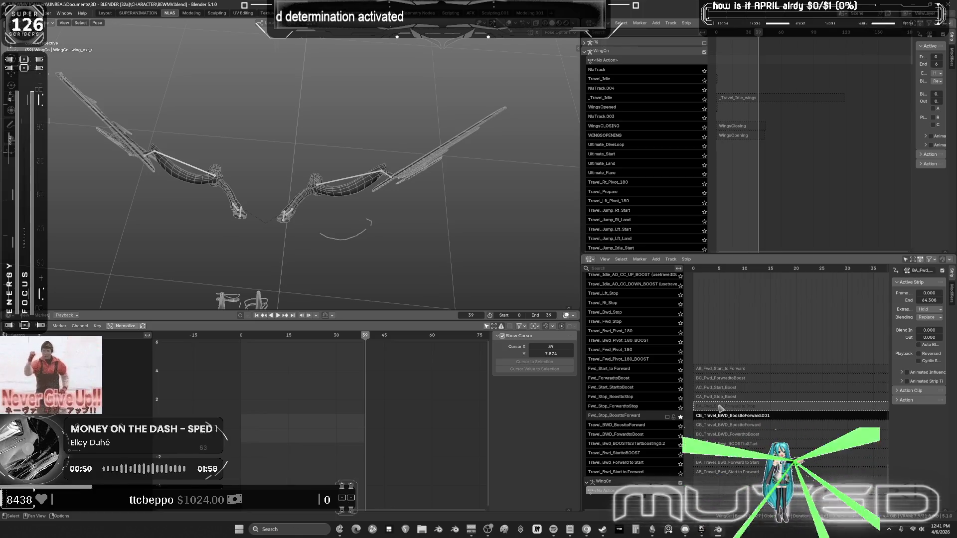
key("Tab")
left_click(680, 416)
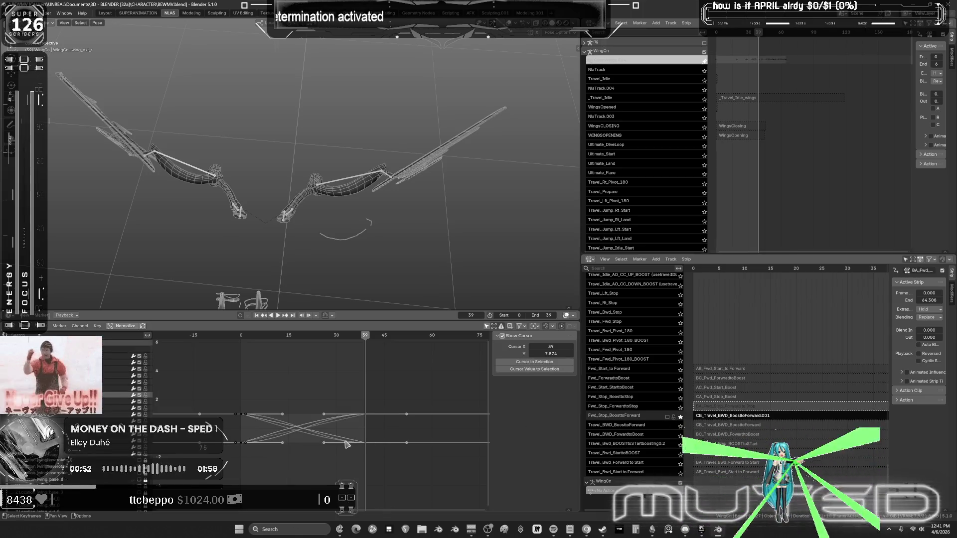
key("shift+e")
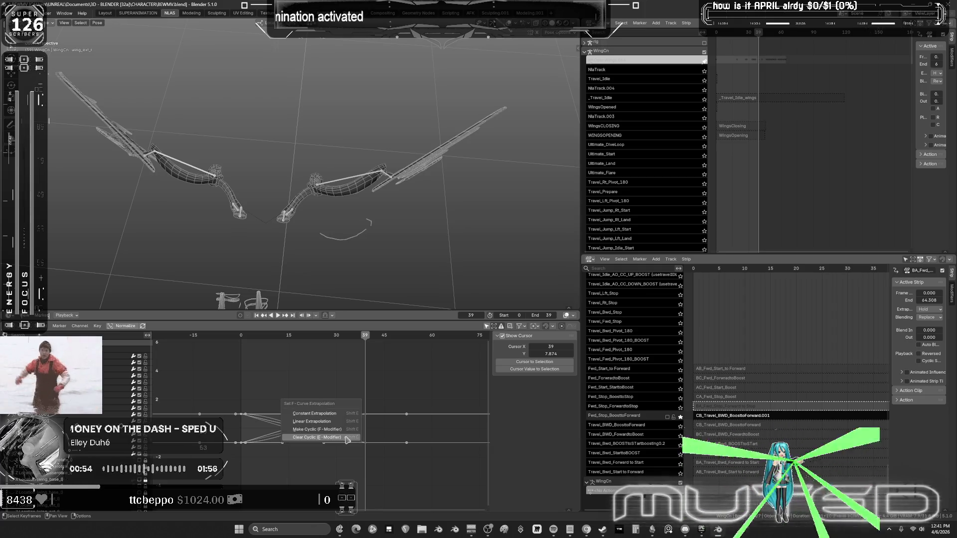
left_click(348, 438)
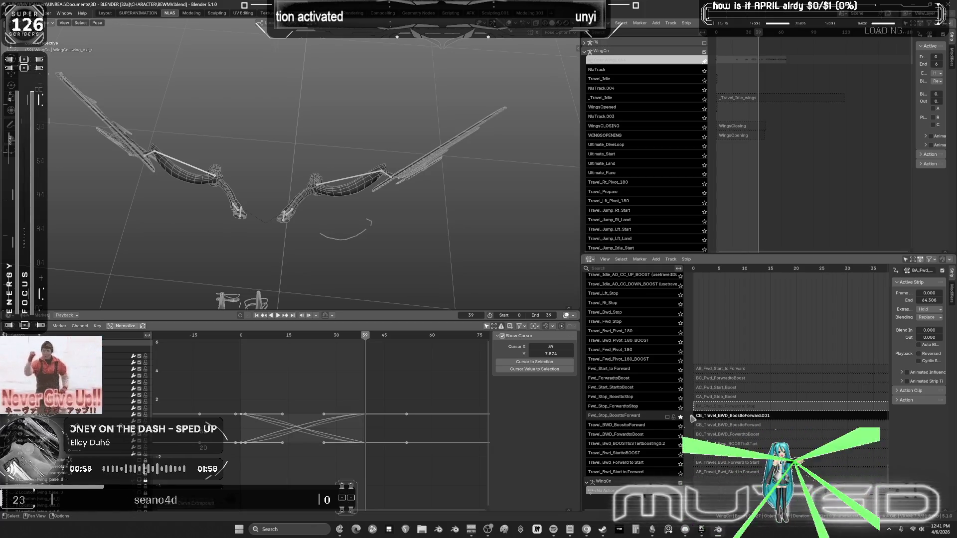
key("Tab")
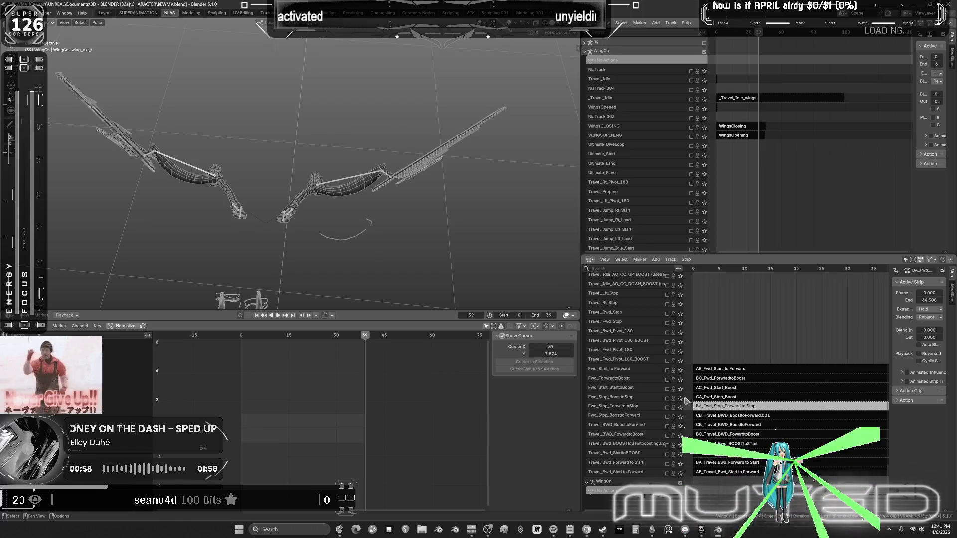
Bring up the extrapolation options for the CA_Fwd_Stop_Boost strip's curves.
key("Tab")
key("Tab")
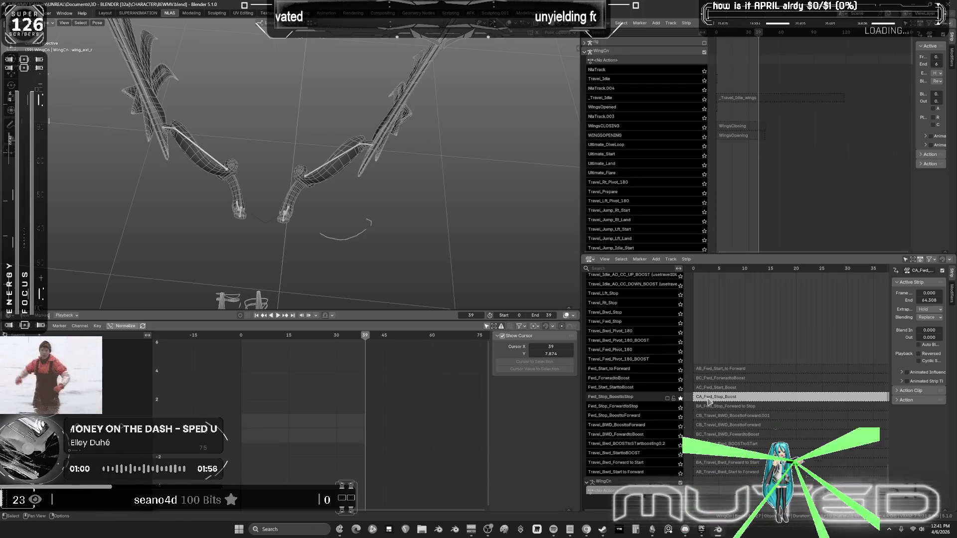
key("Tab")
key("shift+e")
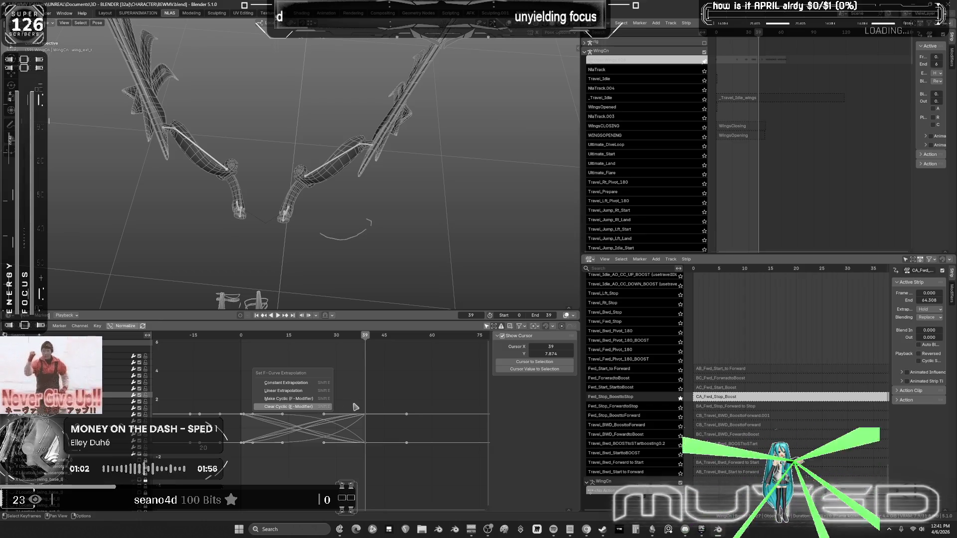
key("Tab")
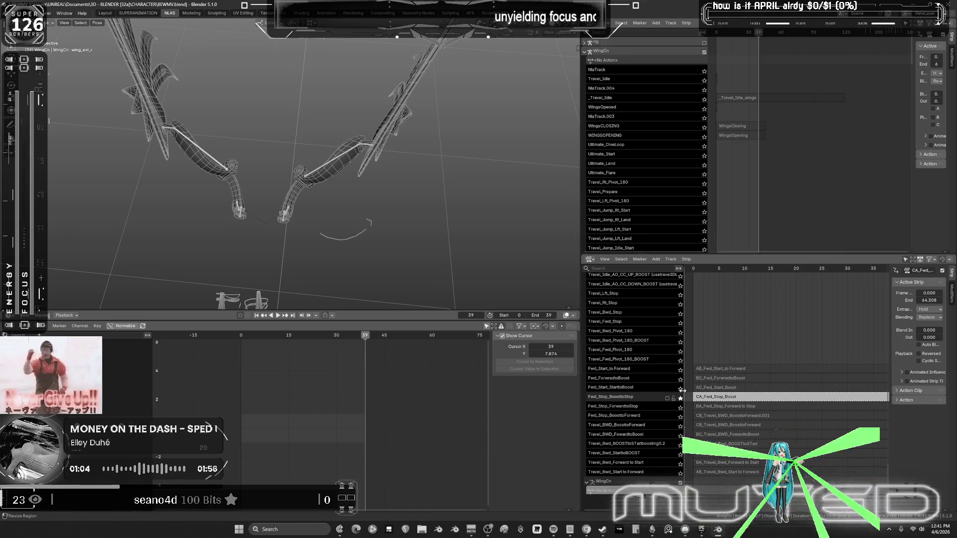
Clear cyclic extrapolation from the AC_Fwd_Start_Boost strip's curves.
left_click(687, 390)
left_click(712, 392)
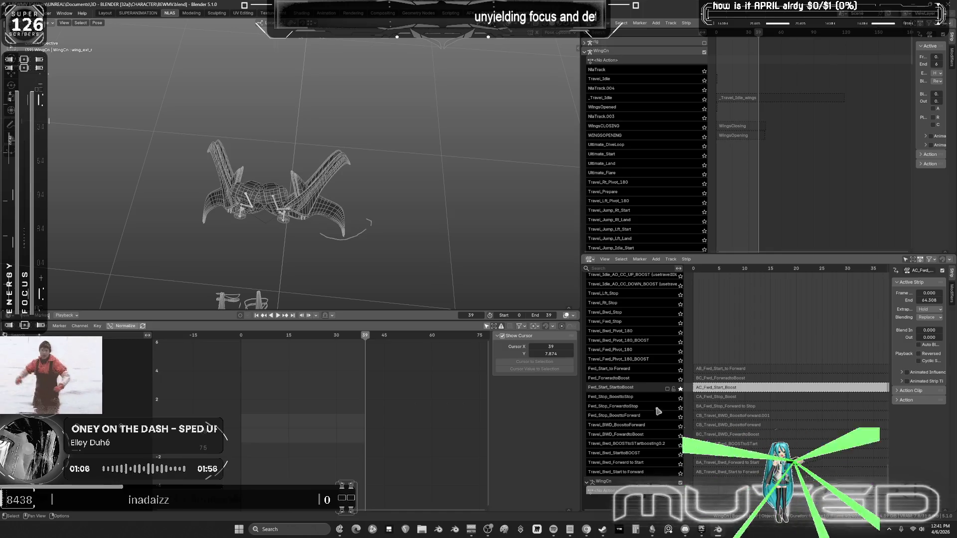
key("Tab")
key("shift+e")
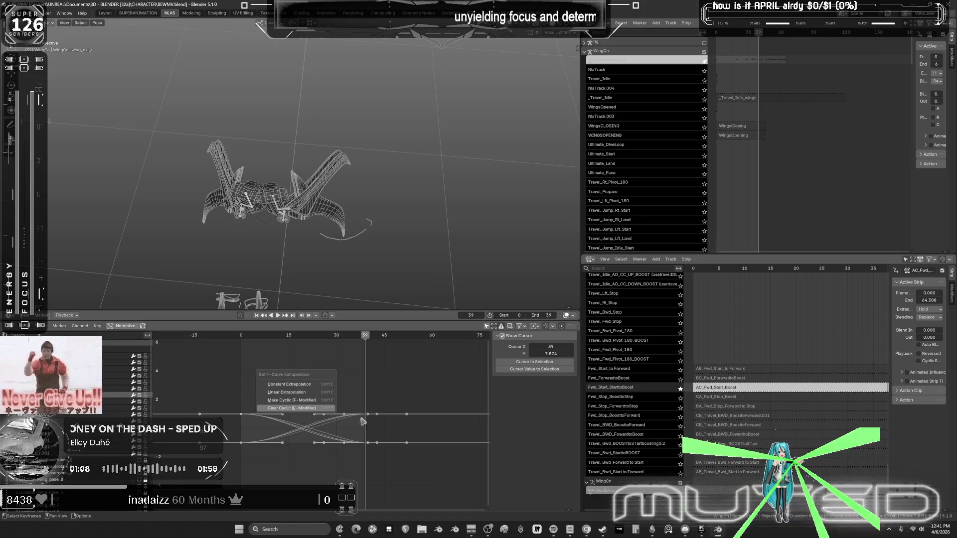
left_click(390, 422)
left_click(349, 422)
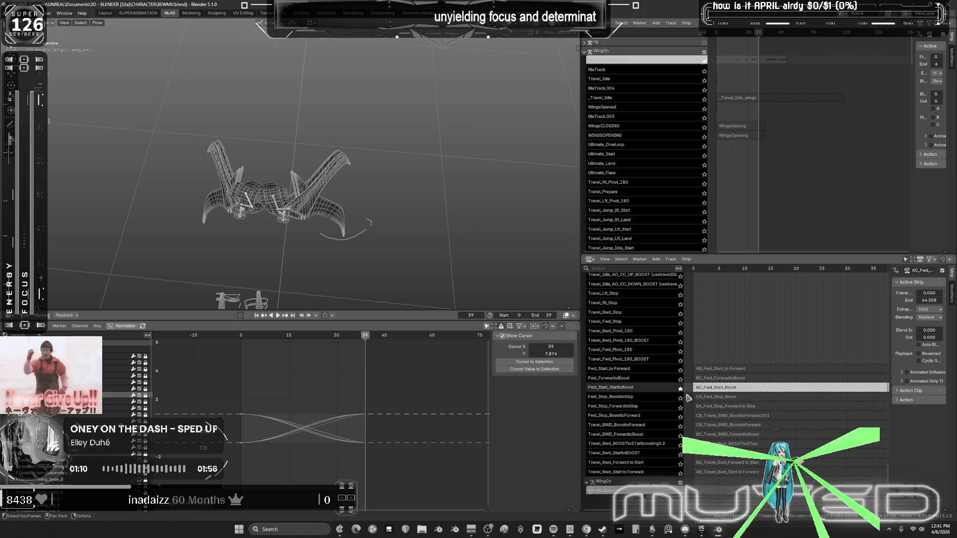
key("Tab")
Bring up the extrapolation options for the BC_Fwd_ForwardtoBoost strip's curves.
left_click(708, 379)
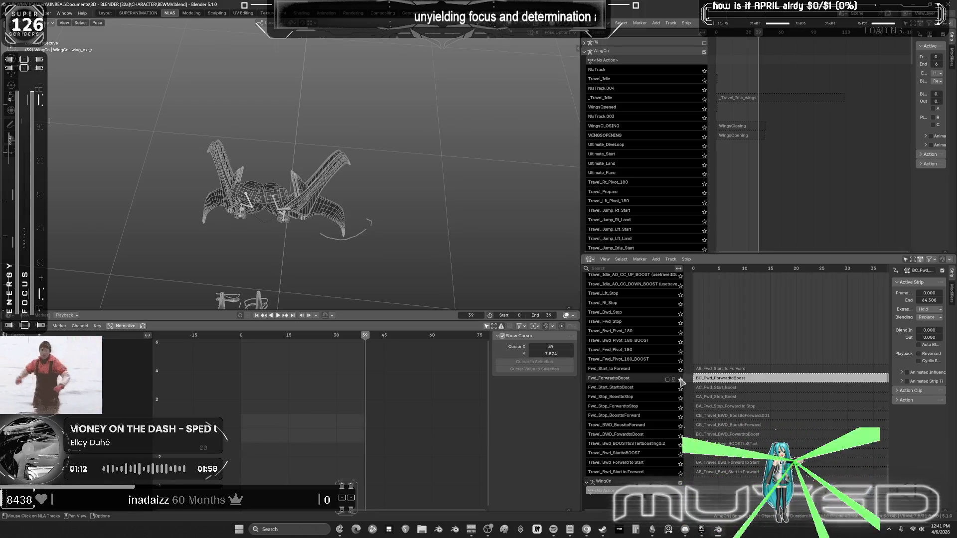
key("Tab")
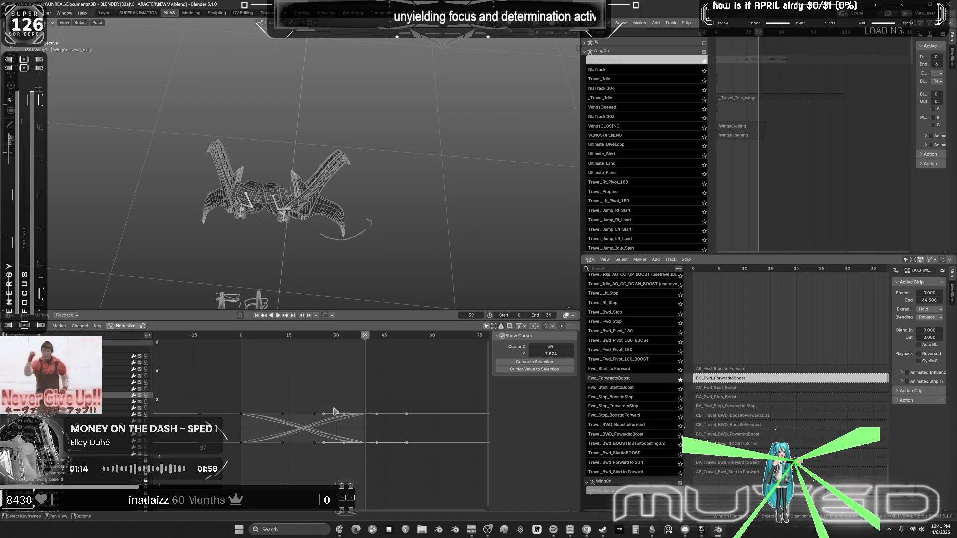
key("shift+e")
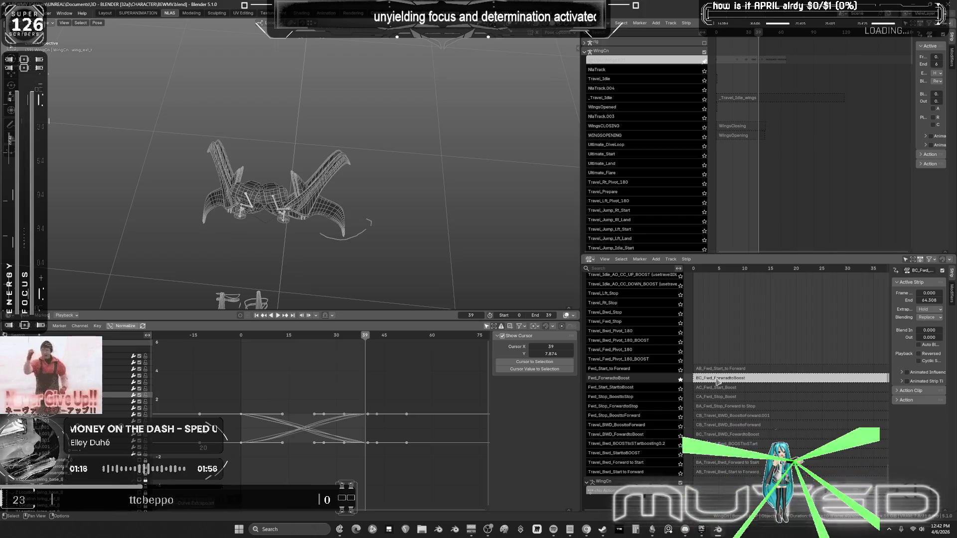
key("Tab")
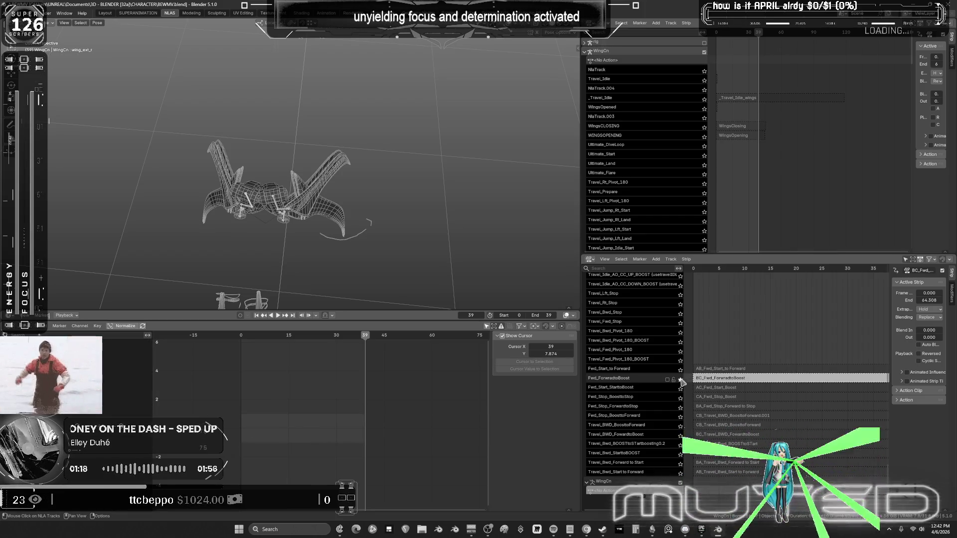
Clear cyclic extrapolation from the AB_Fwd_Start_to Forward strip's curves.
double_click(704, 370)
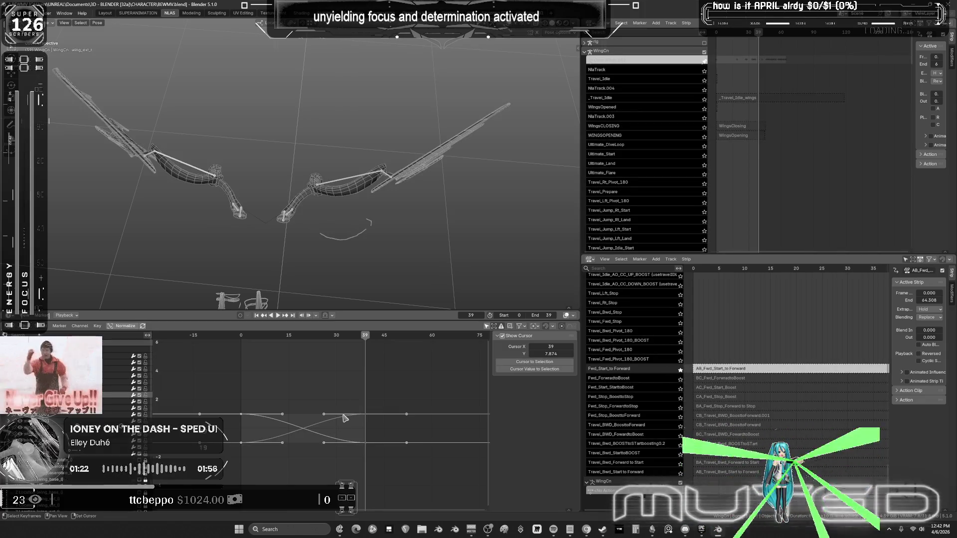
key("shift+e")
left_click(344, 418)
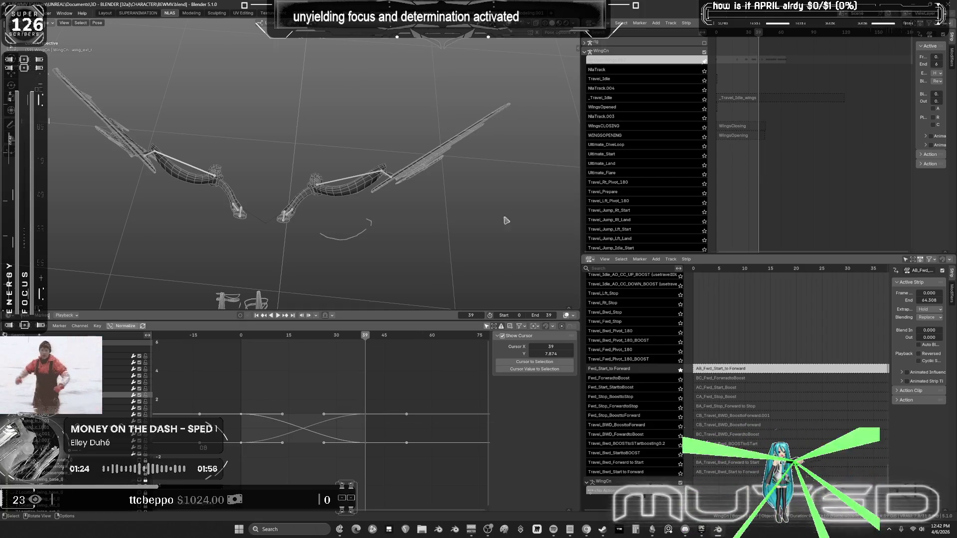
key("Tab")
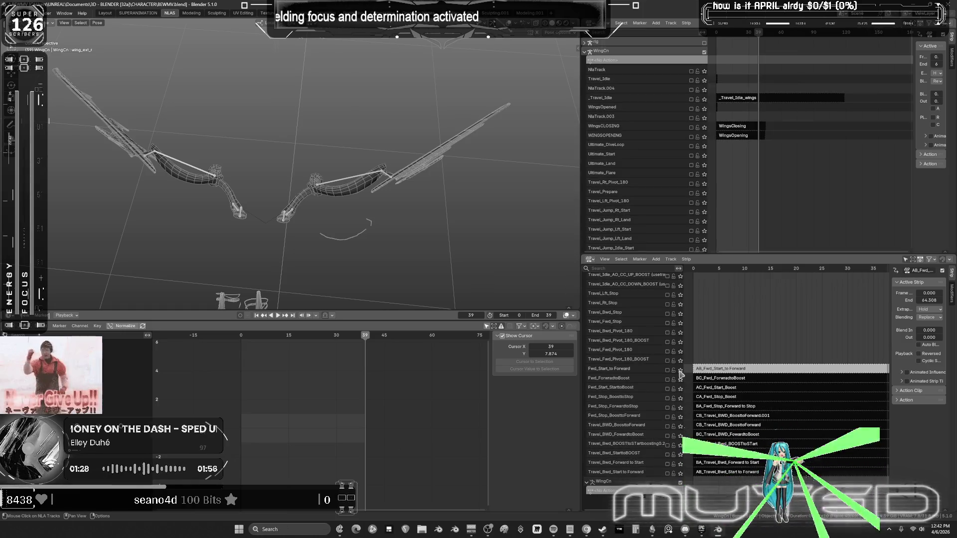
Erase the annotation stroke under the wings, then select the CB_Travel_BWD_BoosttoForward.001 strip.
right_click_drag(359, 229, 398, 213)
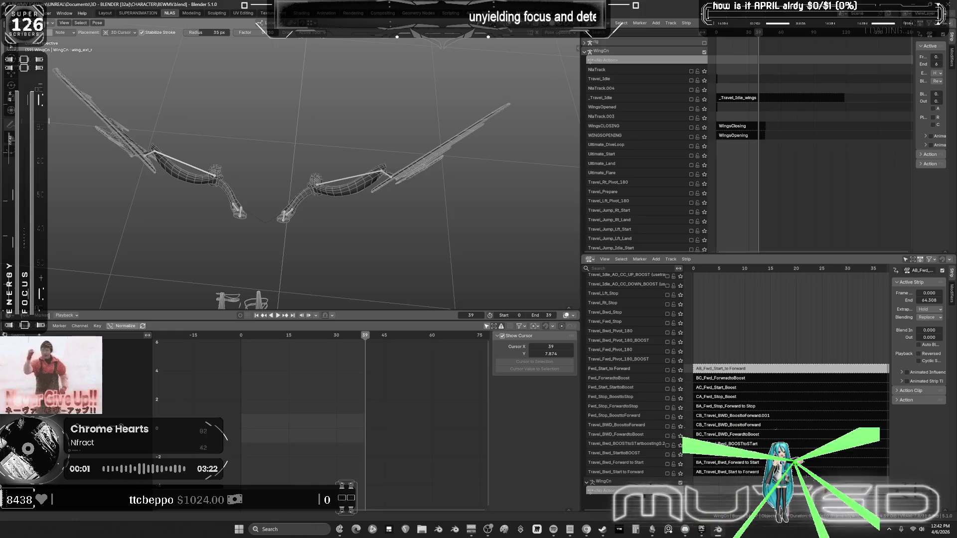
mouse_move(423, 249)
middle_mouse_down()
mouse_move(390, 239)
mouse_move(391, 247)
mouse_move(379, 182)
mouse_move(364, 210)
middle_mouse_up()
key("w")
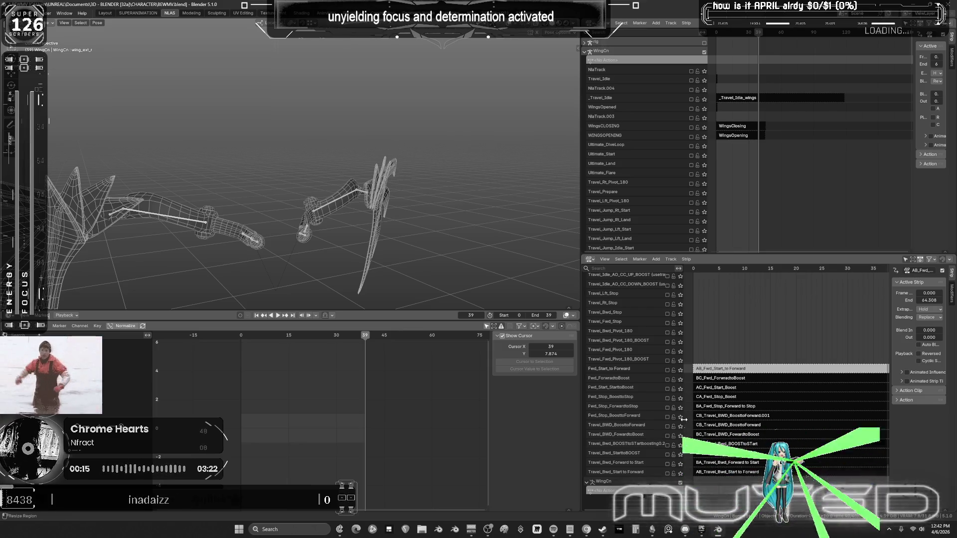
left_click(710, 416)
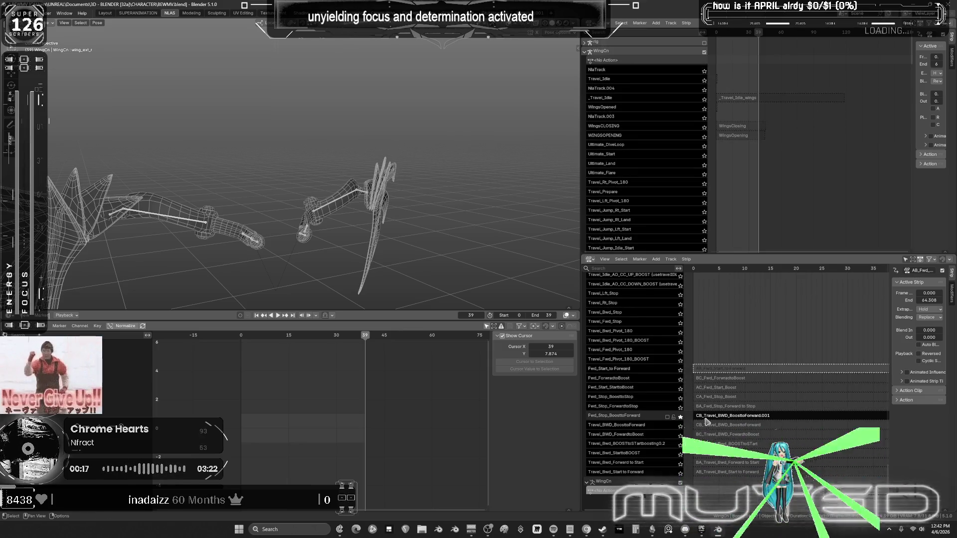
Make the CB strip active, check the wing pose at frame 23, and start playback.
left_click(706, 418)
mouse_move(695, 275)
left_mouse_down()
mouse_move(809, 298)
mouse_move(765, 295)
mouse_move(780, 299)
left_mouse_up()
mouse_move(408, 223)
middle_mouse_down()
mouse_move(209, 210)
mouse_move(316, 220)
mouse_move(322, 204)
mouse_move(406, 208)
middle_mouse_up()
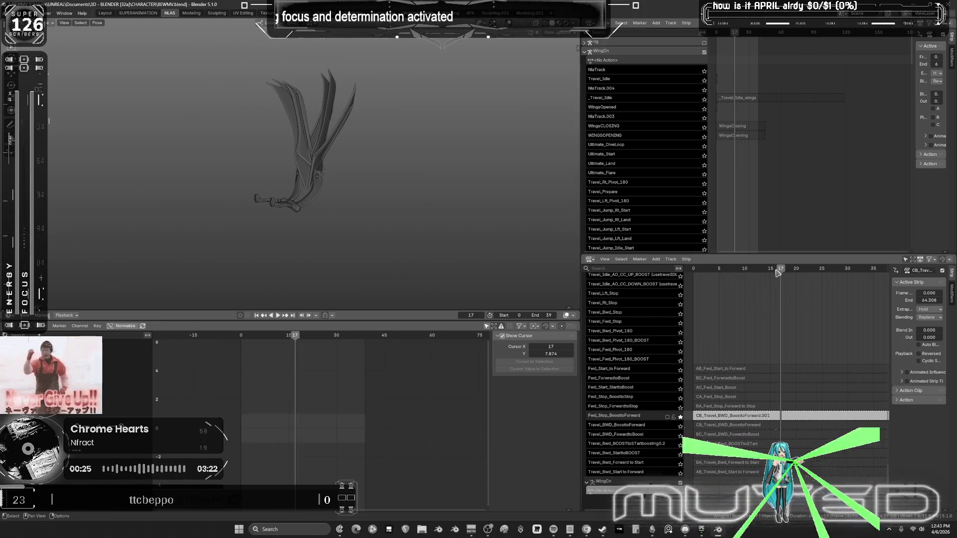
key("space")
mouse_move(733, 277)
left_mouse_down()
mouse_move(889, 293)
mouse_move(681, 421)
left_mouse_up()
Solo the Fwd_Stop_ForwardtoStop track and scrub through frames to preview the wings.
left_click(680, 408)
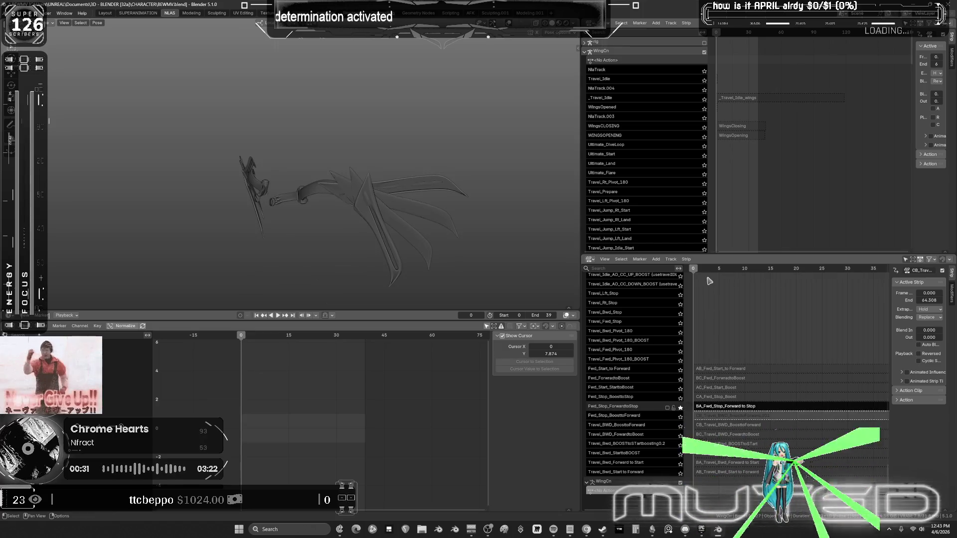
mouse_move(698, 276)
left_mouse_down()
mouse_move(811, 272)
mouse_move(745, 276)
mouse_move(828, 282)
left_mouse_up()
scroll(836, 337, "down", 3)
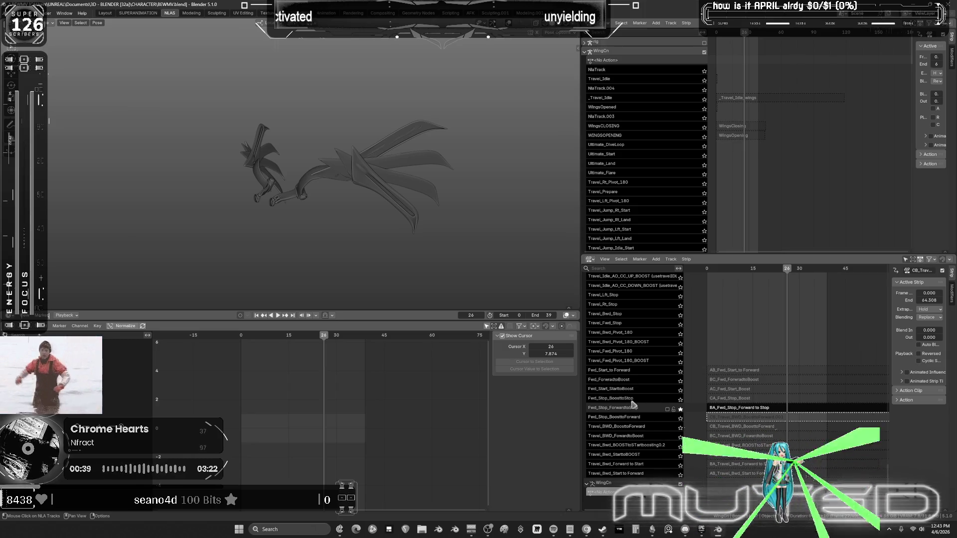
middle_click_drag(733, 321, 742, 386)
scroll(675, 201, "down", 4)
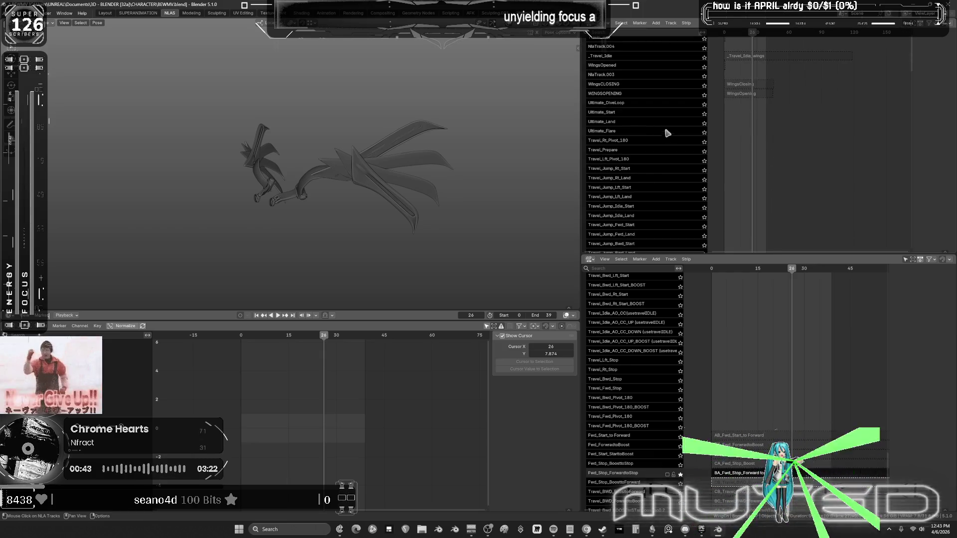
Switch the rig to object mode, unhide all objects, and orbit to a front view.
key("h")
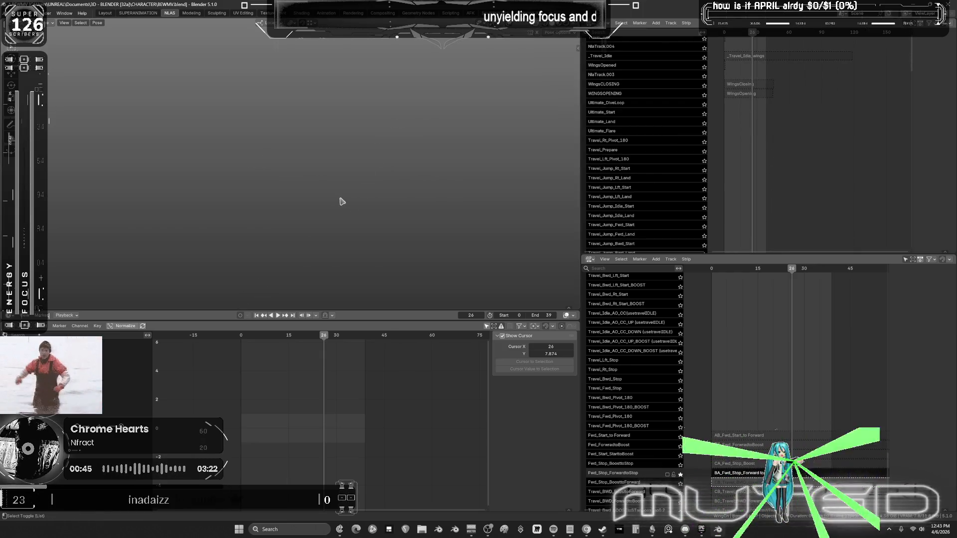
key("shift+alt+z")
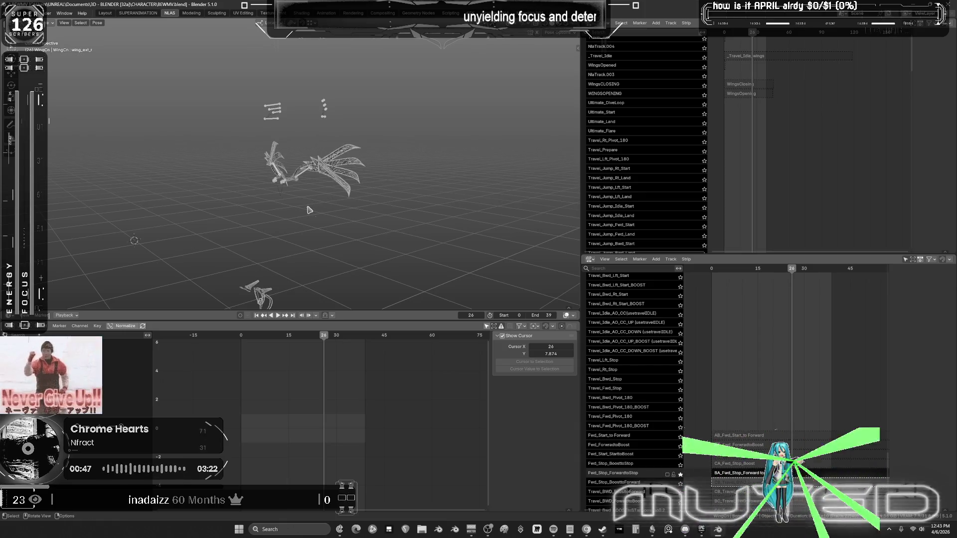
key("ctrl+Tab")
key("alt+h")
mouse_move(323, 212)
middle_mouse_down()
mouse_move(315, 266)
mouse_move(376, 187)
middle_mouse_up()
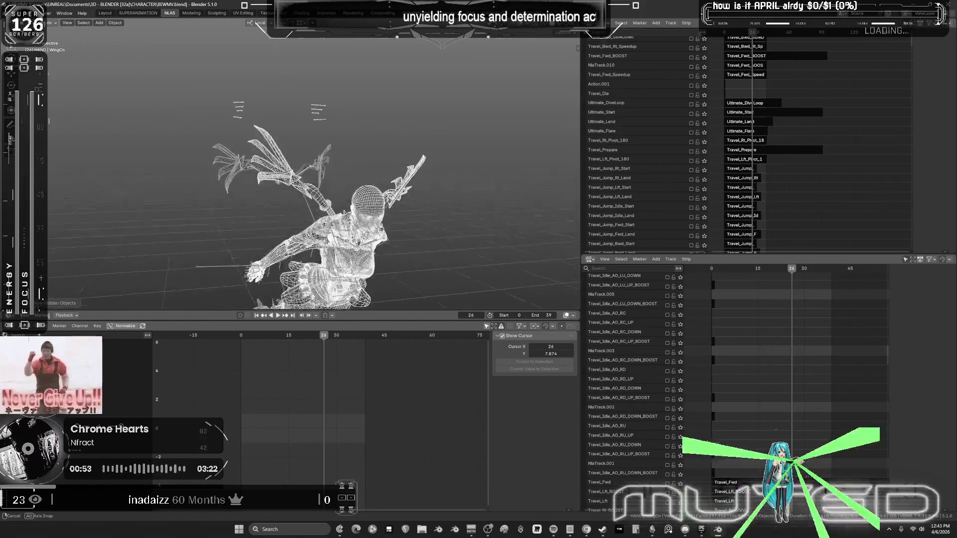
mouse_move(349, 189)
middle_mouse_down()
mouse_move(398, 205)
mouse_move(365, 184)
mouse_move(390, 184)
mouse_move(344, 198)
mouse_move(395, 188)
mouse_move(499, 215)
mouse_move(563, 255)
middle_mouse_up()
Maximize the 3D viewport and orbit around the character, including from below, to inspect the wings.
key("ctrl+alt+space")
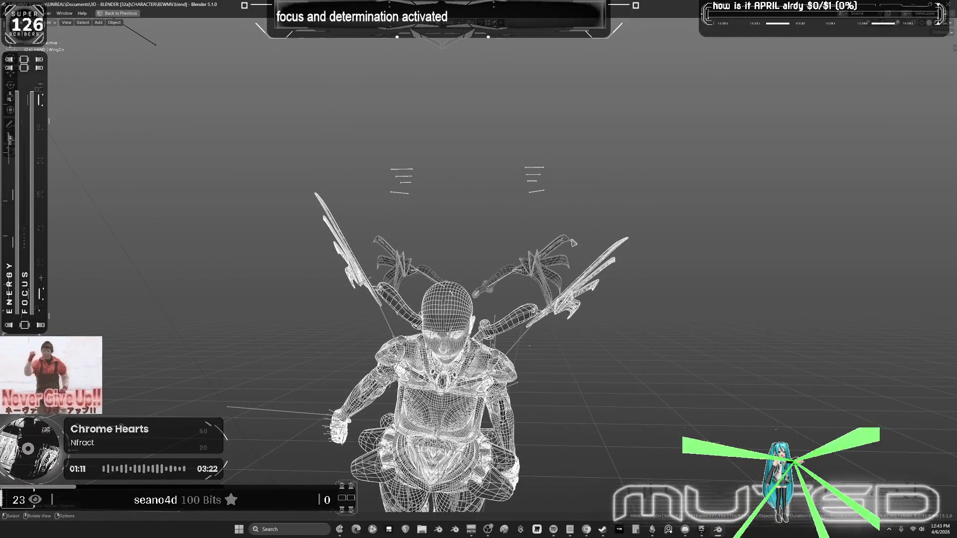
mouse_move(563, 255)
middle_mouse_down()
mouse_move(554, 240)
mouse_move(563, 227)
mouse_move(546, 222)
mouse_move(554, 215)
mouse_move(547, 222)
mouse_move(796, 249)
mouse_move(893, 244)
mouse_move(872, 48)
mouse_move(648, 399)
mouse_move(506, 396)
mouse_move(643, 384)
middle_mouse_up()
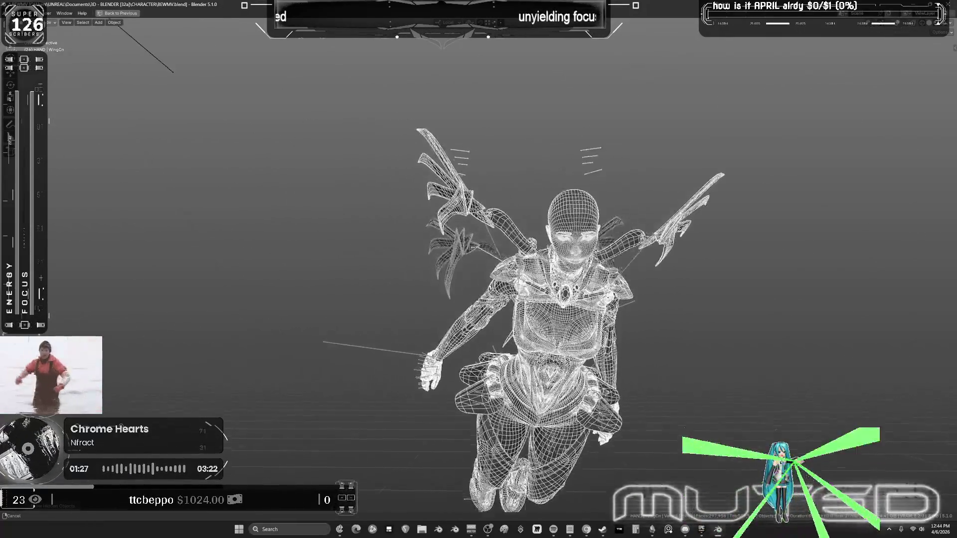
mouse_move(511, 413)
middle_mouse_down()
mouse_move(481, 409)
mouse_move(529, 388)
mouse_move(528, 367)
mouse_move(629, 357)
mouse_move(543, 375)
middle_mouse_up()
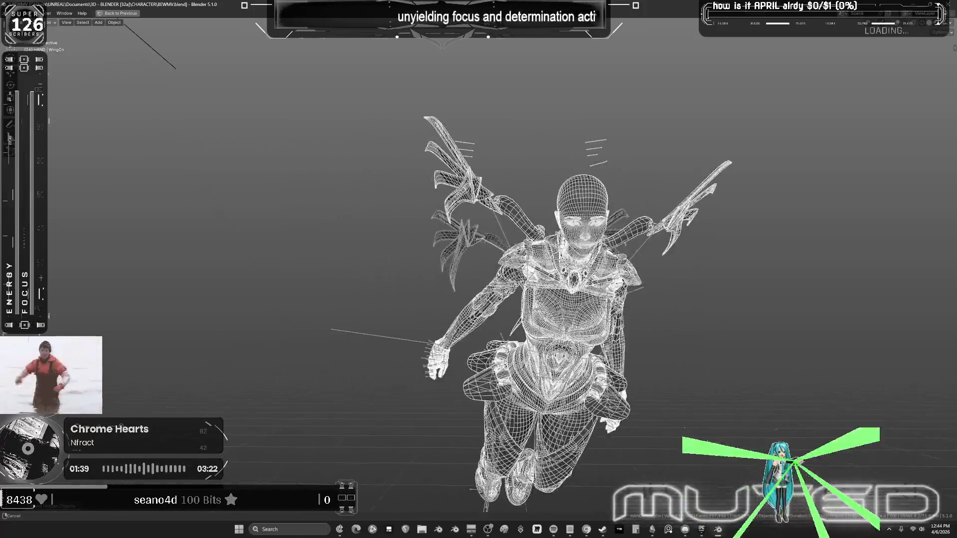
middle_click_drag(534, 403, 548, 366)
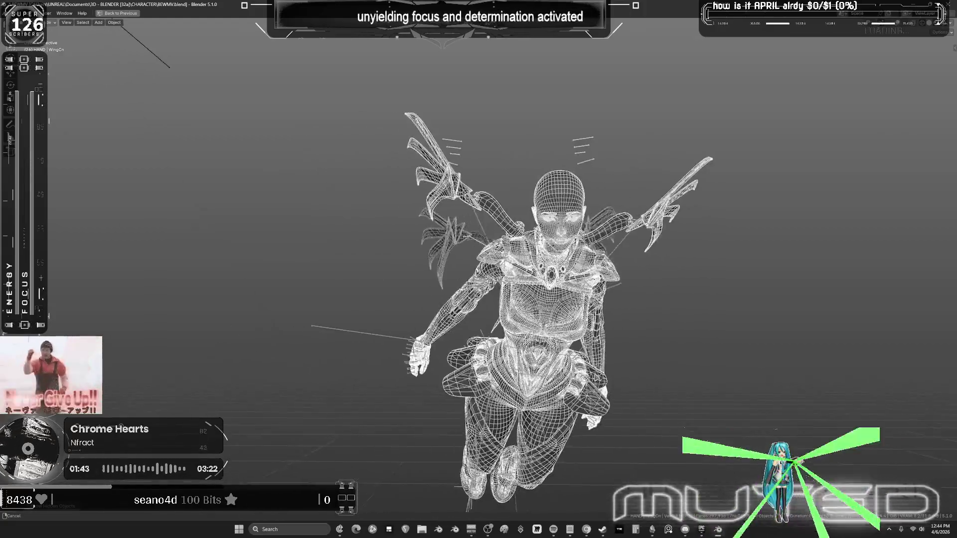
mouse_move(549, 365)
middle_mouse_down()
mouse_move(543, 385)
mouse_move(500, 380)
mouse_move(536, 363)
mouse_move(489, 391)
mouse_move(511, 374)
mouse_move(502, 366)
mouse_move(573, 384)
mouse_move(577, 402)
mouse_move(577, 387)
mouse_move(498, 391)
mouse_move(521, 389)
middle_mouse_up()
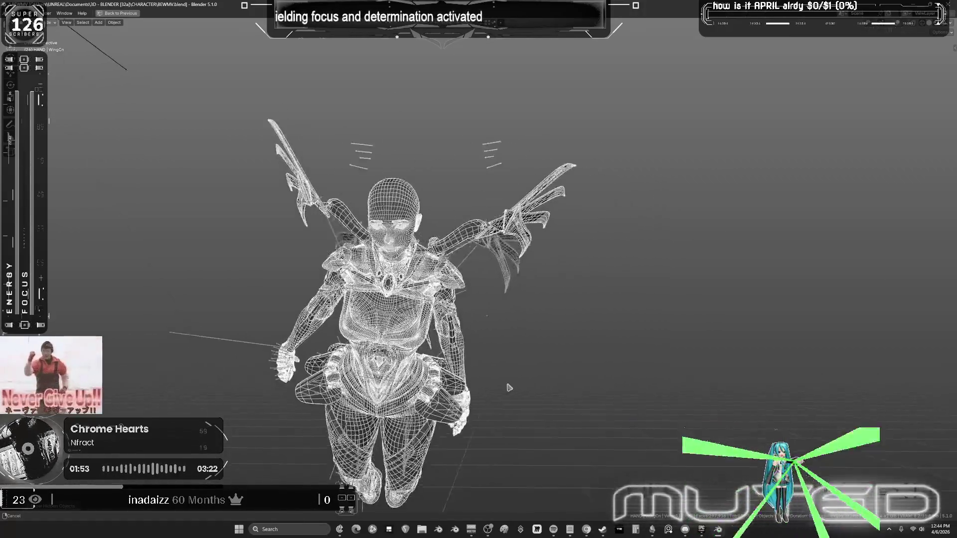
mouse_move(594, 415)
middle_mouse_down()
mouse_move(495, 391)
mouse_move(545, 384)
mouse_move(481, 397)
mouse_move(460, 391)
mouse_move(562, 431)
mouse_move(561, 420)
middle_mouse_up()
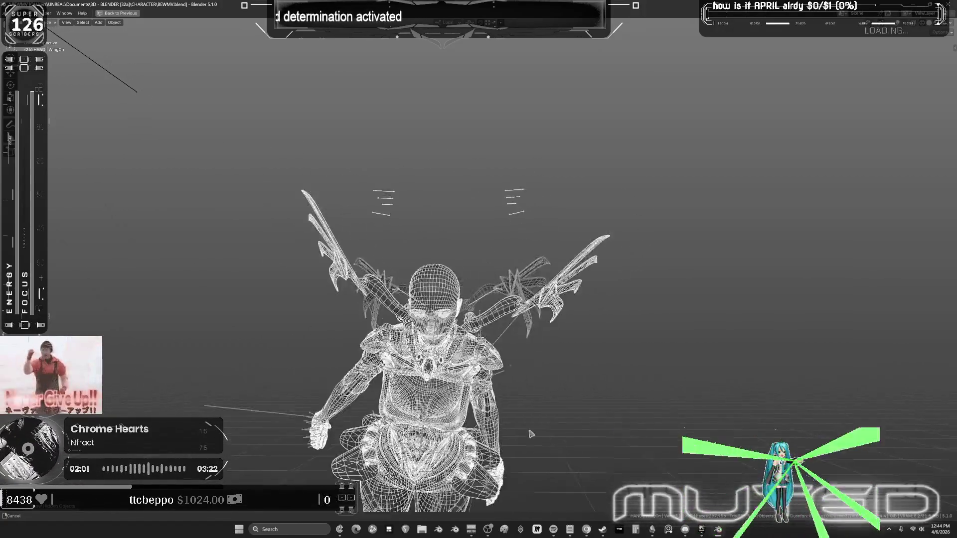
mouse_move(578, 435)
middle_mouse_down()
mouse_move(572, 423)
mouse_move(474, 396)
middle_mouse_up()
mouse_move(425, 311)
middle_mouse_down()
mouse_move(451, 20)
mouse_move(446, 129)
mouse_move(441, 40)
mouse_move(641, 60)
mouse_move(722, 95)
mouse_move(718, 59)
mouse_move(698, 50)
mouse_move(678, 94)
mouse_move(618, 85)
mouse_move(394, 110)
mouse_move(114, 515)
middle_mouse_up()
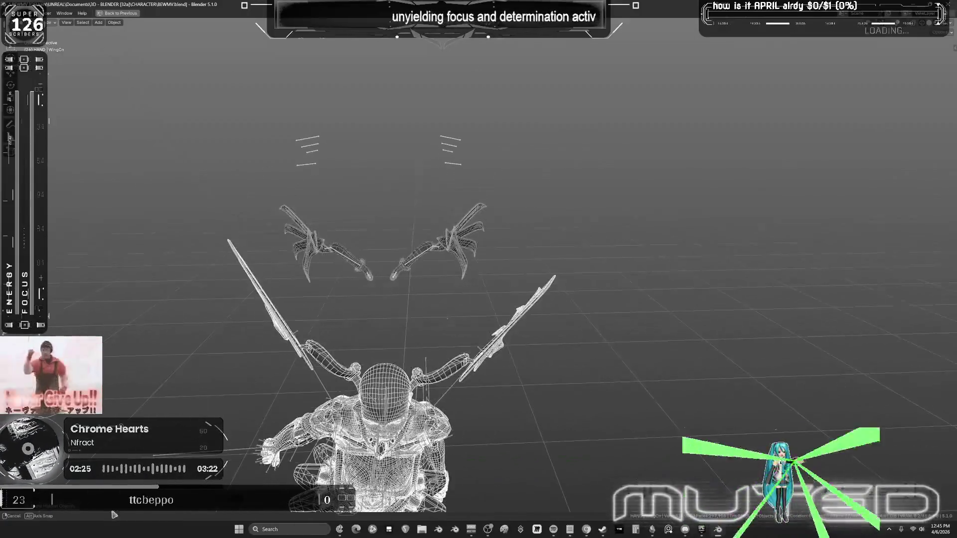
mouse_move(474, 396)
middle_mouse_down()
mouse_move(474, 271)
mouse_move(417, 312)
mouse_move(405, 304)
mouse_move(384, 321)
middle_mouse_up()
Scrub frames, restore the layout, and pan the NLA editor to the Wings strips.
scroll(384, 320, "down", 2, "alt")
scroll(384, 320, "up", 10, "alt")
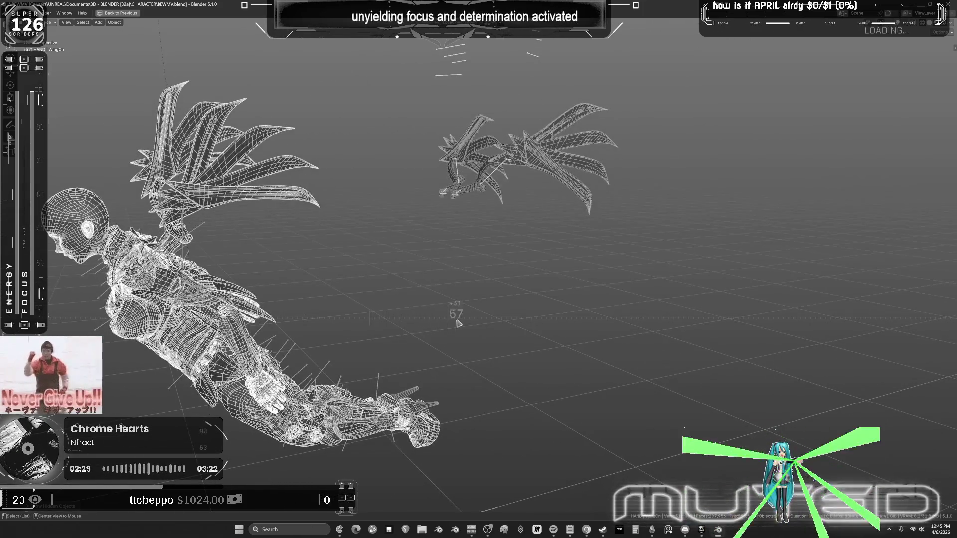
scroll(357, 312, "down", 8, "alt")
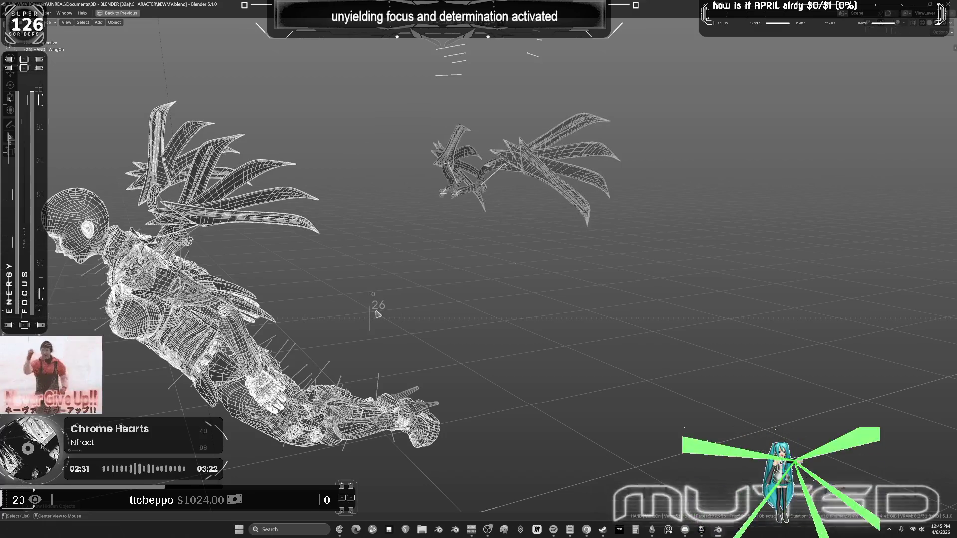
key("ctrl+space")
key("ctrl+space")
mouse_move(757, 364)
middle_mouse_down()
mouse_move(496, 335)
mouse_move(585, 143)
mouse_move(646, 472)
mouse_move(631, 179)
middle_mouse_up()
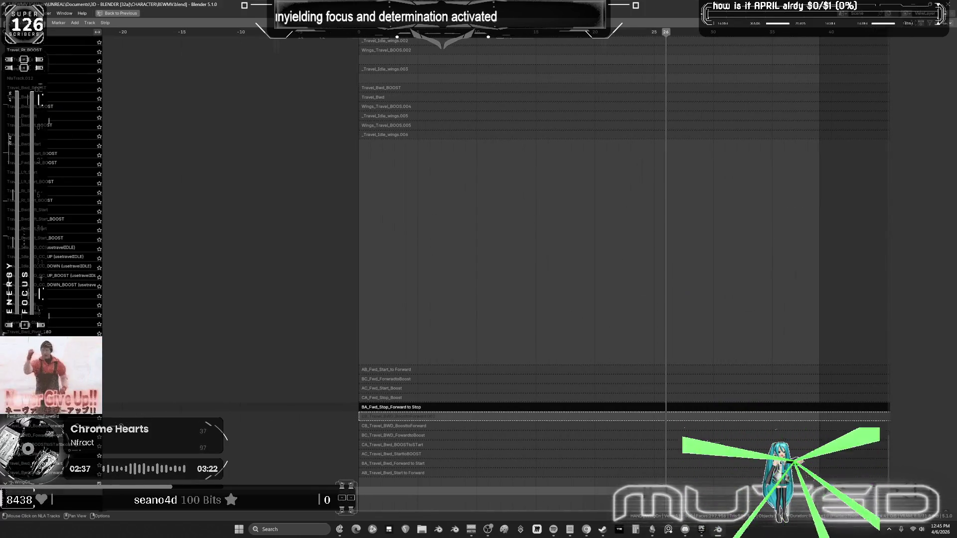
Pan the maximized NLA editor to the Travel tracks, select Travel_Fwd_Start, and restore the layout.
key("ctrl+space")
key("ctrl+space")
mouse_move(348, 293)
middle_mouse_down()
mouse_move(440, 295)
mouse_move(547, 378)
mouse_move(498, 331)
mouse_move(519, 175)
mouse_move(532, 495)
middle_mouse_up()
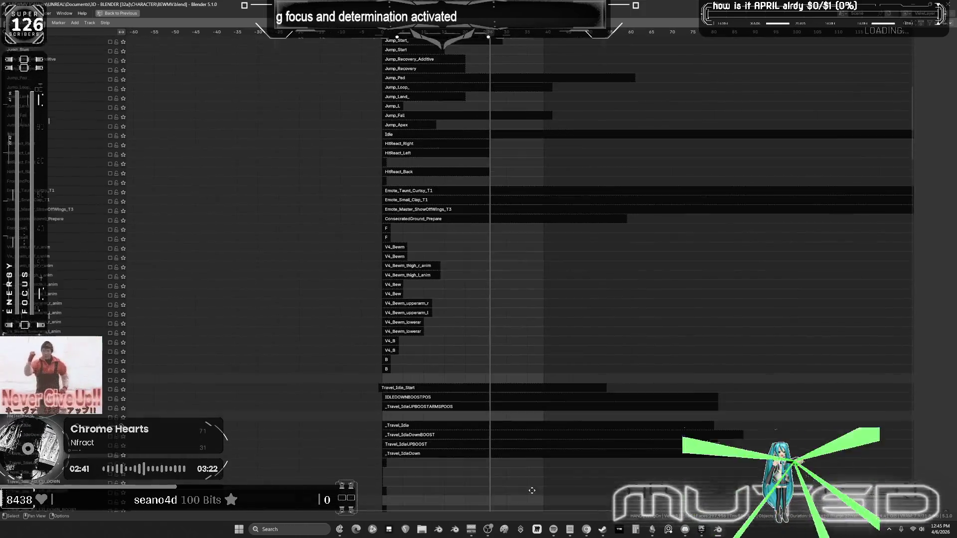
scroll(427, 319, "up", 8)
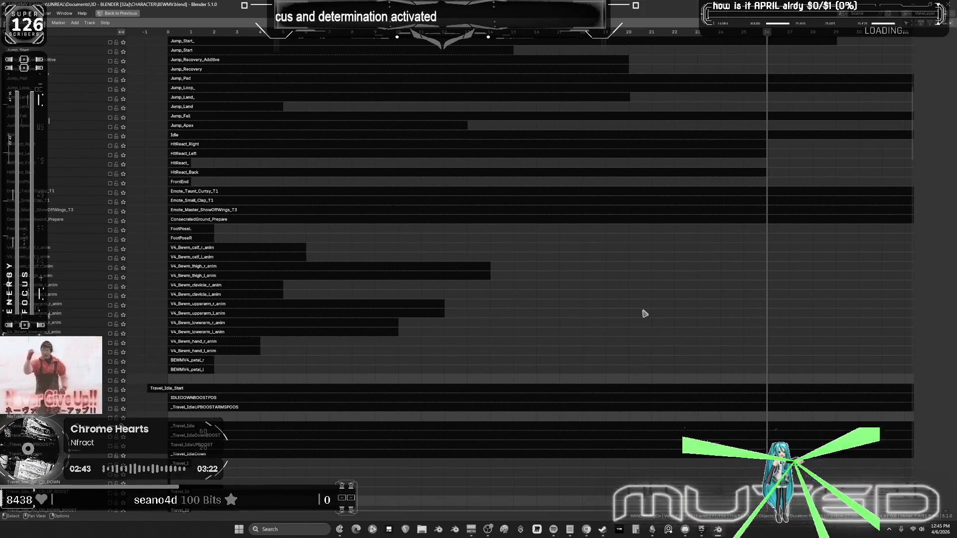
scroll(480, 266, "down", 5)
mouse_move(626, 309)
middle_mouse_down()
mouse_move(299, 320)
mouse_move(622, 345)
mouse_move(481, 66)
mouse_move(500, 36)
middle_mouse_up()
scroll(295, 324, "up", 5)
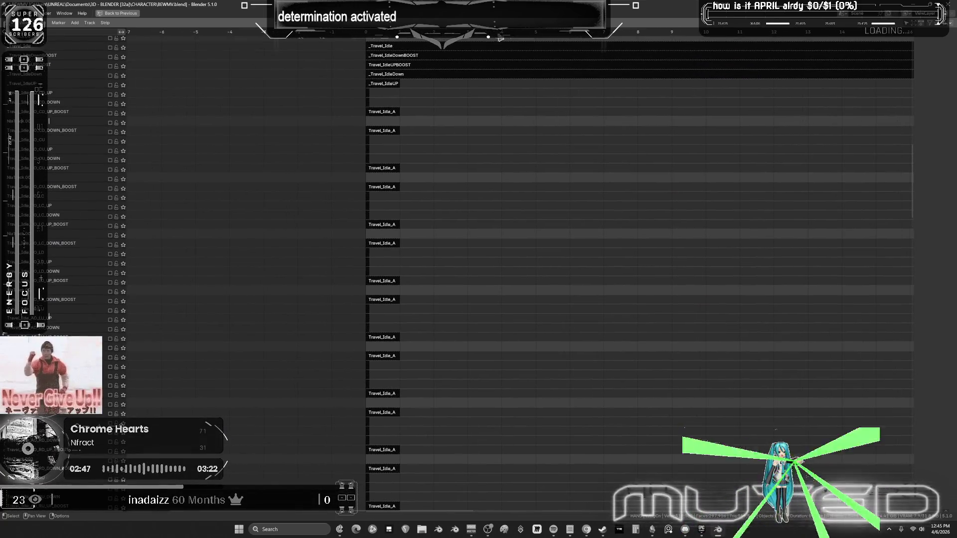
scroll(381, 229, "down", 5)
scroll(524, 284, "up", 7)
mouse_move(524, 284)
middle_mouse_down()
mouse_move(448, 274)
mouse_move(432, 342)
mouse_move(534, 125)
mouse_move(550, 63)
middle_mouse_up()
scroll(503, 276, "right", 3)
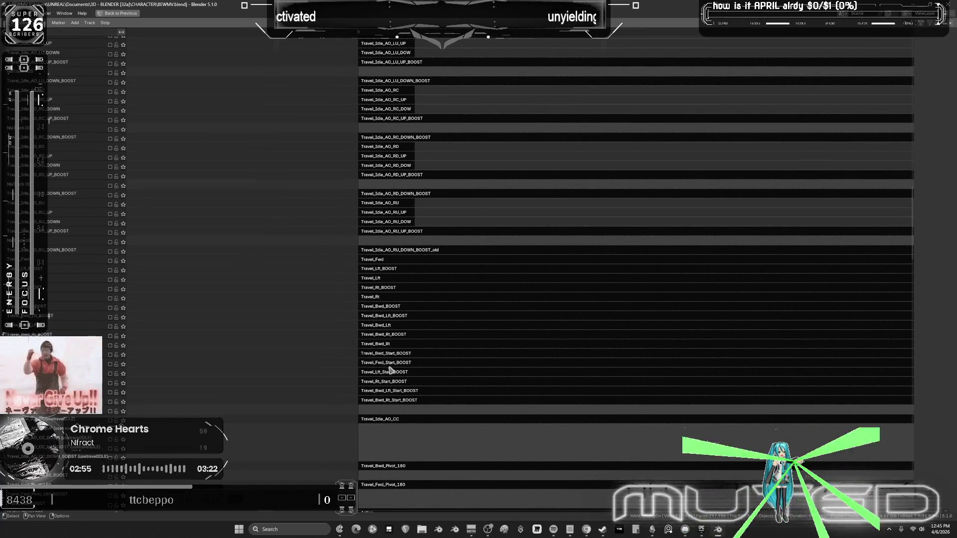
middle_click_drag(402, 445, 421, 265)
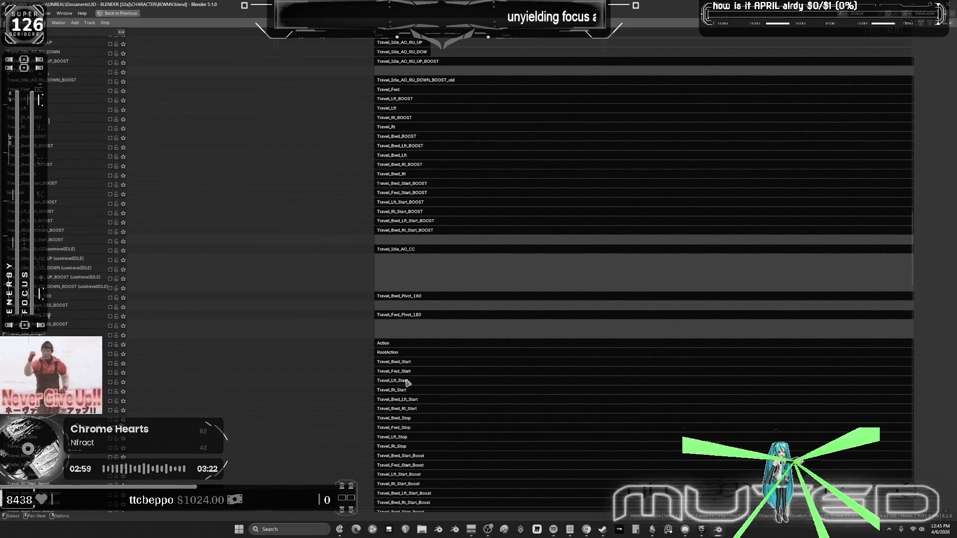
left_click(406, 372)
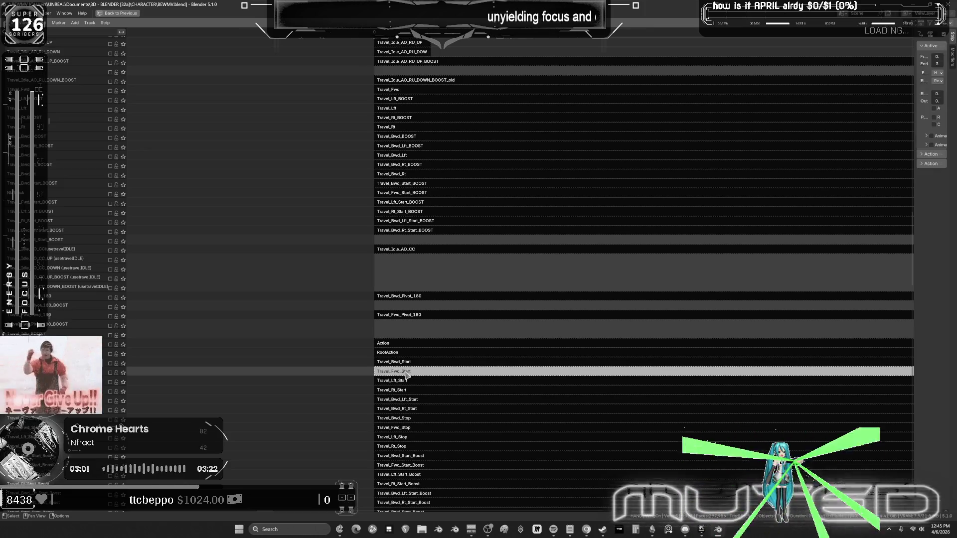
key("ctrl+space")
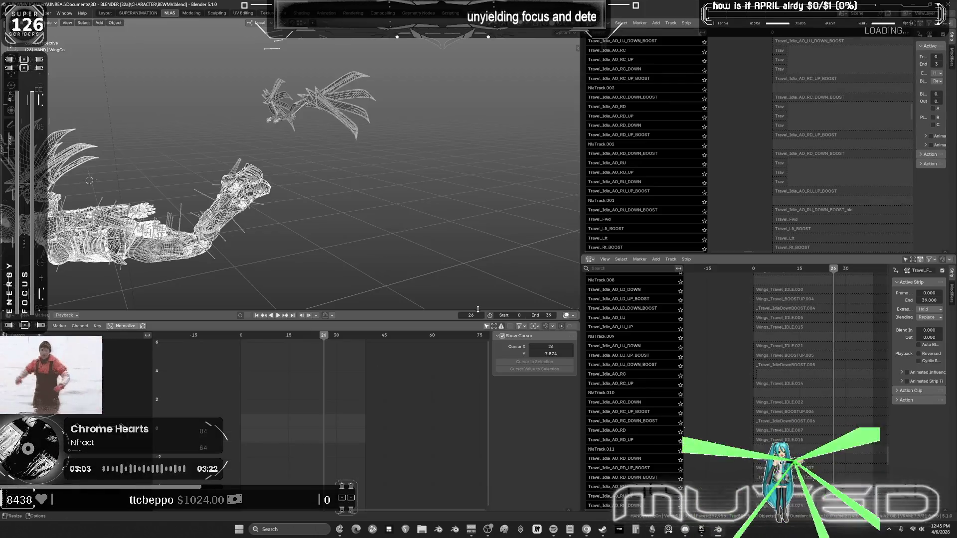
Solo Travel_Fwd_Stop instead of Travel_Fwd_Start and scrub back to frame 21.
scroll(283, 189, "up", 20, "alt")
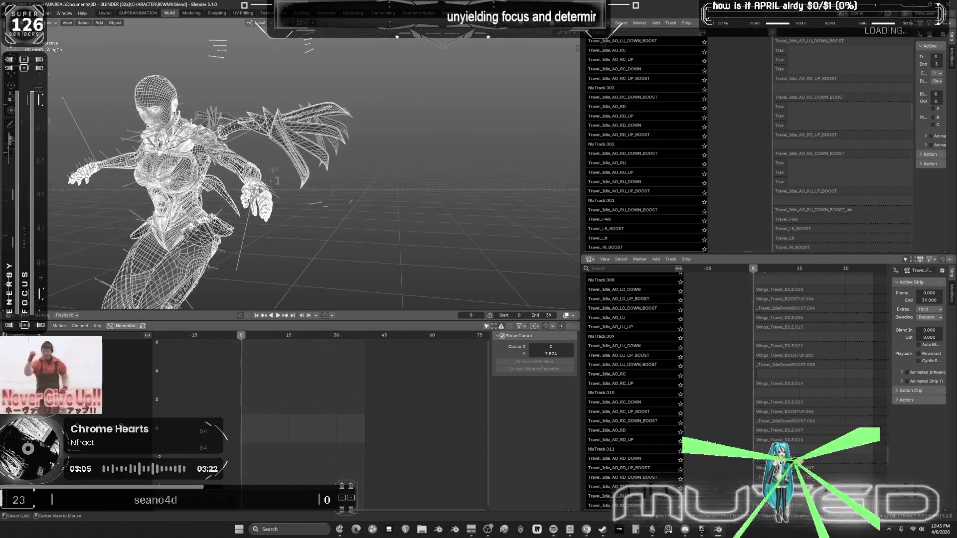
scroll(283, 189, "down", 20, "alt")
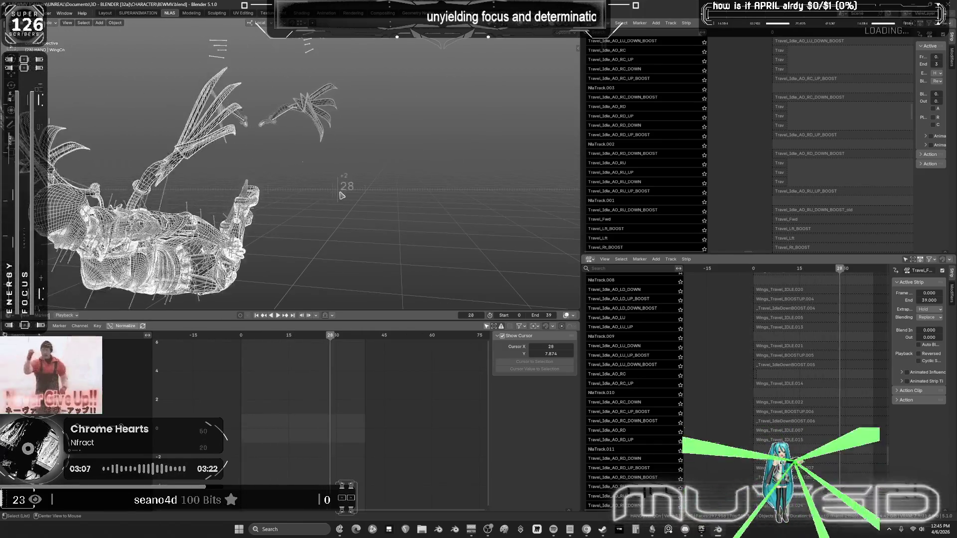
middle_click_drag(806, 403, 769, 278)
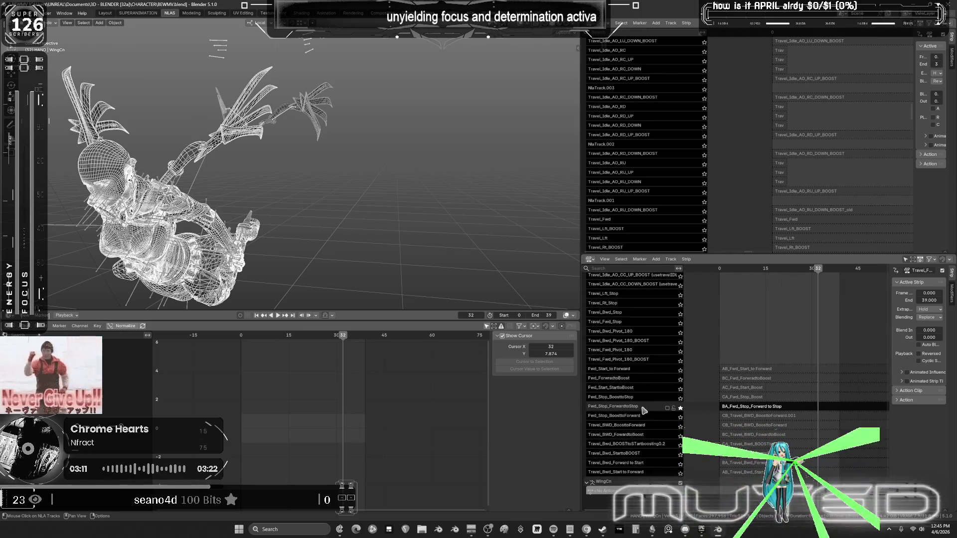
middle_click_drag(359, 246, 299, 234)
mouse_move(736, 119)
middle_mouse_down()
mouse_move(711, 232)
mouse_move(745, 149)
mouse_move(752, 186)
middle_mouse_up()
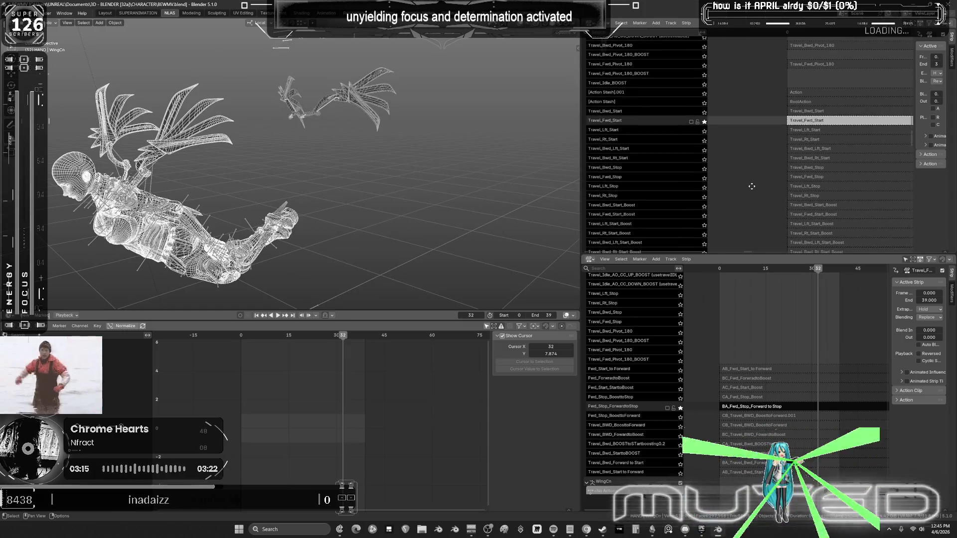
left_click(705, 178)
mouse_move(338, 338)
left_mouse_down()
mouse_move(279, 351)
mouse_move(354, 363)
mouse_move(269, 366)
mouse_move(297, 368)
left_mouse_up()
Select the Travel_Fwd_Stop strip, then the BA_Fwd_Stop_Forward to Stop strip to load its curves.
scroll(773, 425, "right", 2, "ctrl")
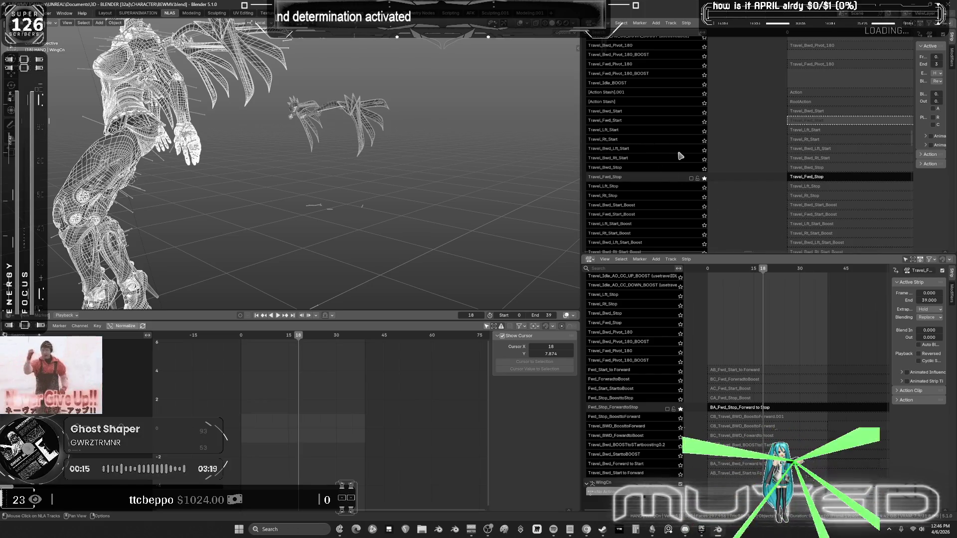
mouse_move(549, 154)
middle_mouse_down()
mouse_move(457, 169)
mouse_move(536, 157)
mouse_move(495, 148)
mouse_move(533, 135)
mouse_move(504, 145)
mouse_move(552, 154)
mouse_move(506, 147)
mouse_move(526, 136)
middle_mouse_up()
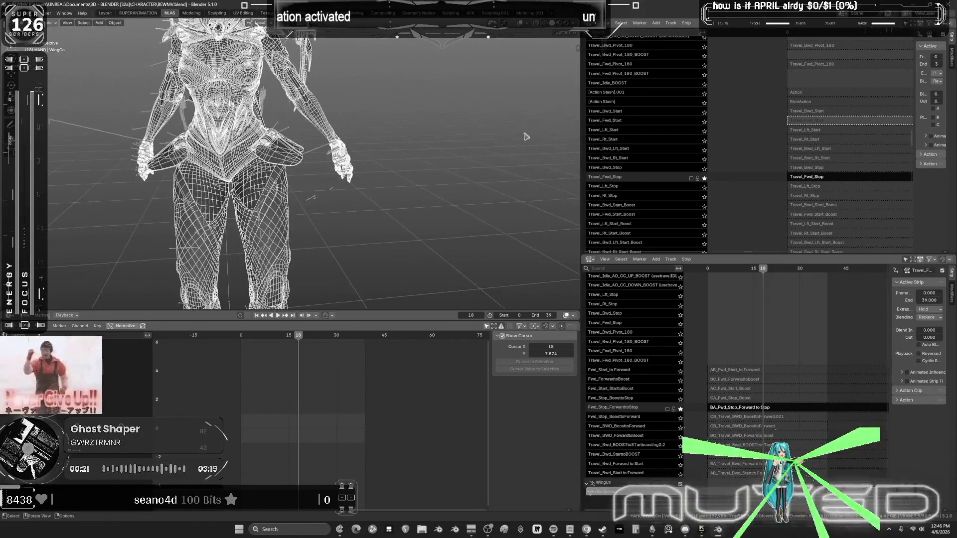
left_click(831, 178)
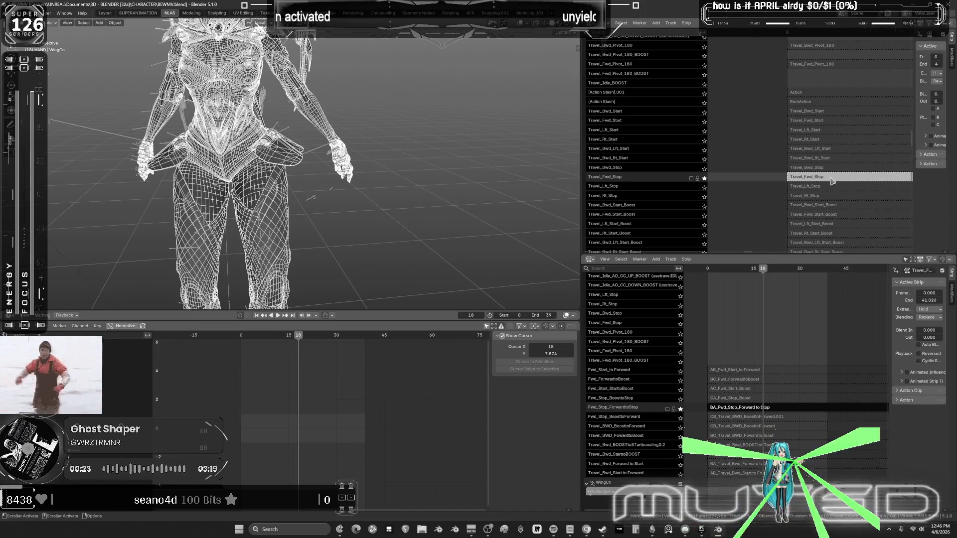
left_click(733, 408)
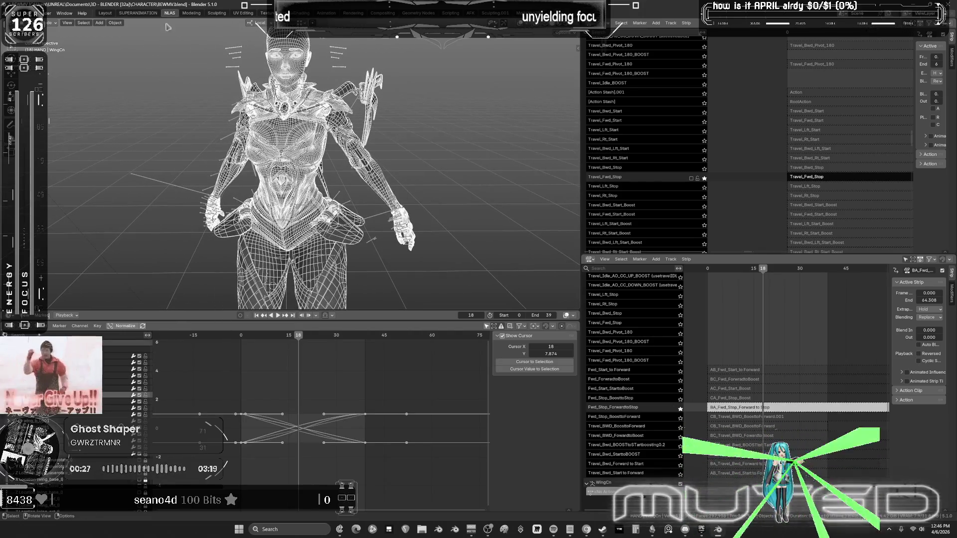
Switch to SUPERANIMATION, scrub the playhead to frame 15, and show the winged character in wireframe.
left_click(139, 14)
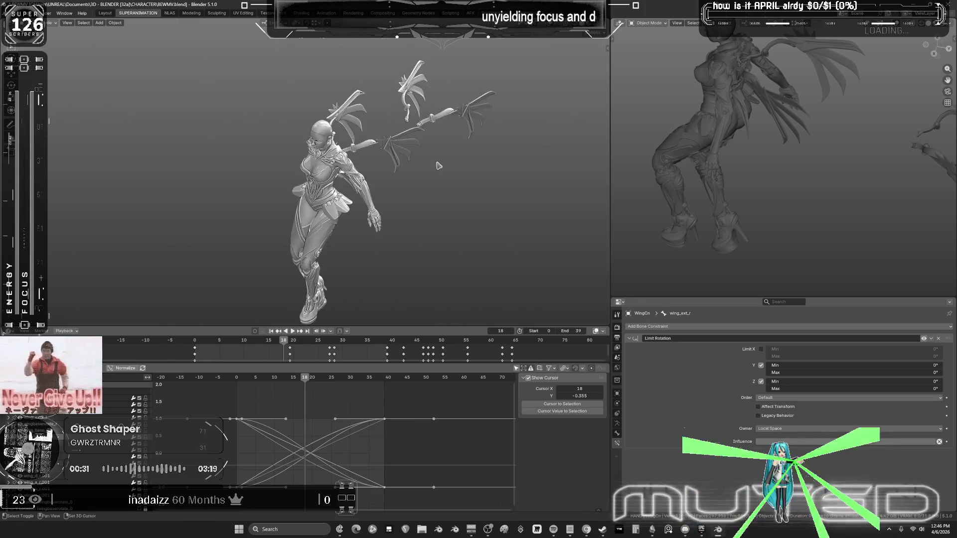
scroll(437, 162, "up", 4)
mouse_move(474, 194)
left_mouse_down("alt")
mouse_move(406, 204)
mouse_move(488, 195)
mouse_move(445, 199)
left_mouse_up("alt")
mouse_move(451, 164)
middle_mouse_down()
mouse_move(417, 178)
mouse_move(448, 166)
middle_mouse_up()
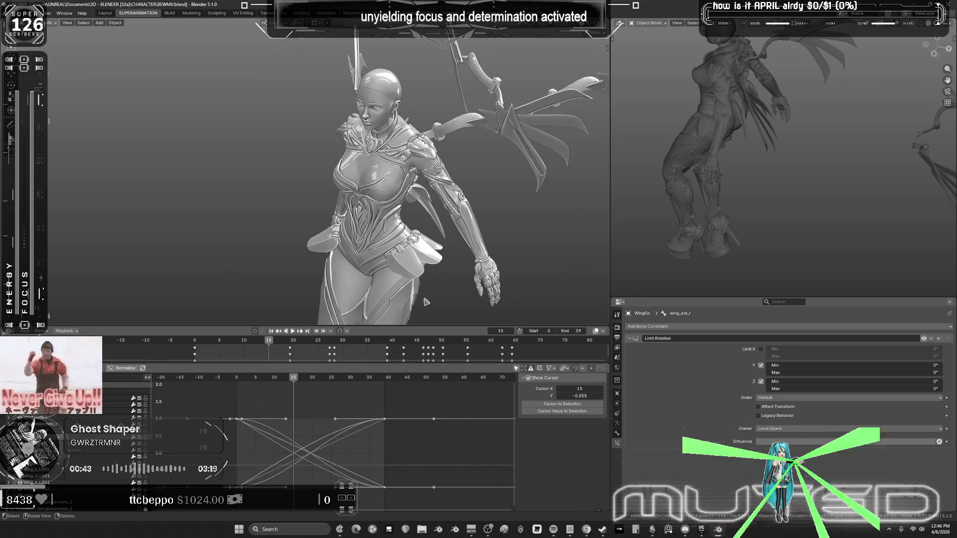
key("shift+z")
middle_click_drag(539, 128, 497, 175)
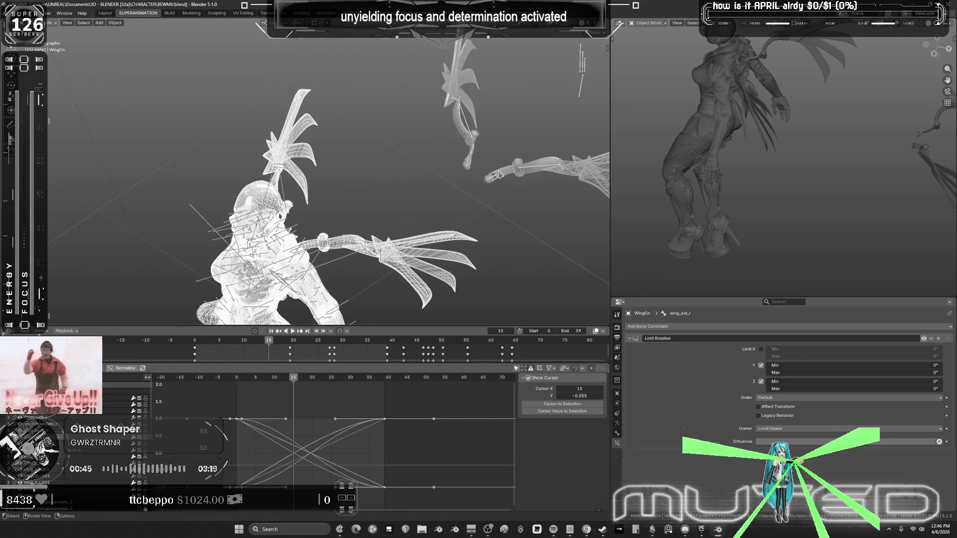
Return to the WingCn rig and box-select the bones over the hand.
left_click(523, 171)
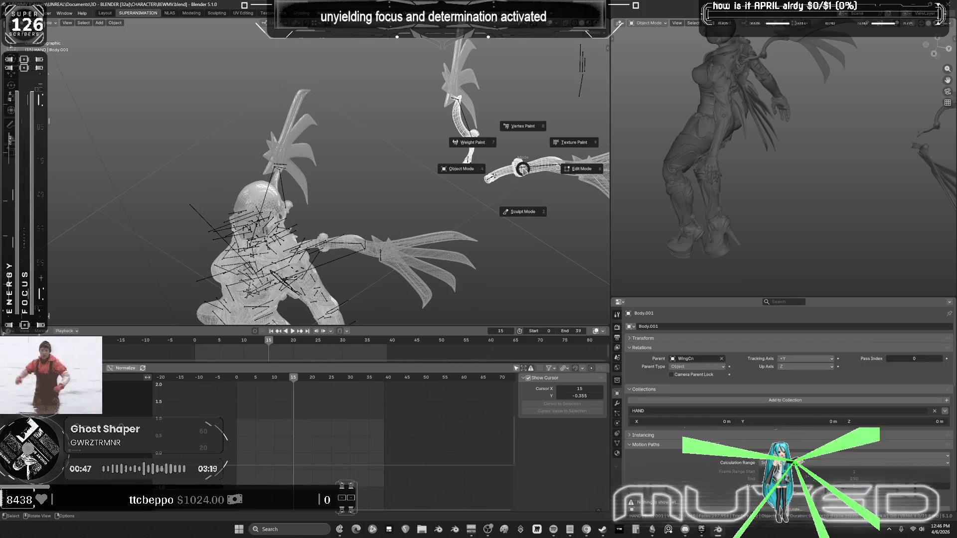
key("ctrl+z")
left_click_drag(532, 190, 456, 130)
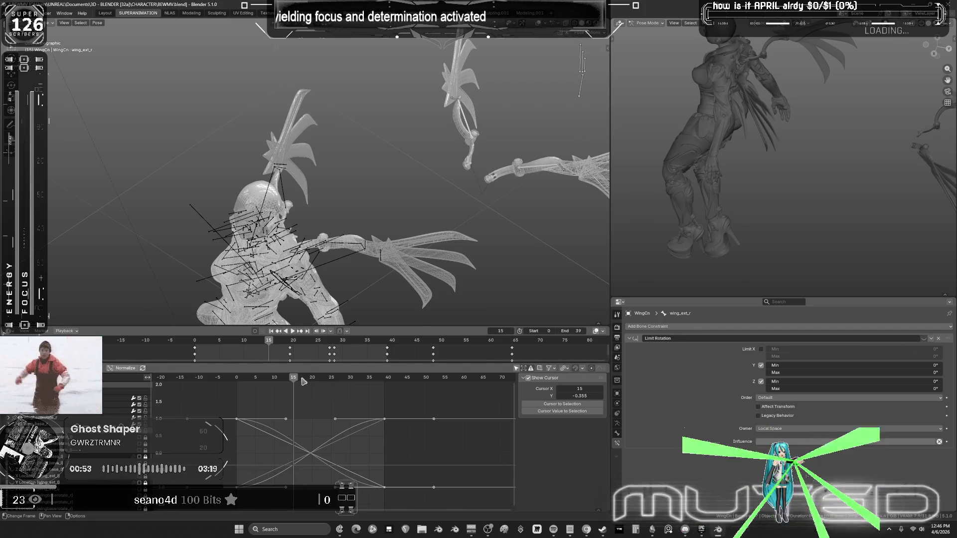
Play the wing flap close up on the wing, then scrub back to an earlier frame.
key("space")
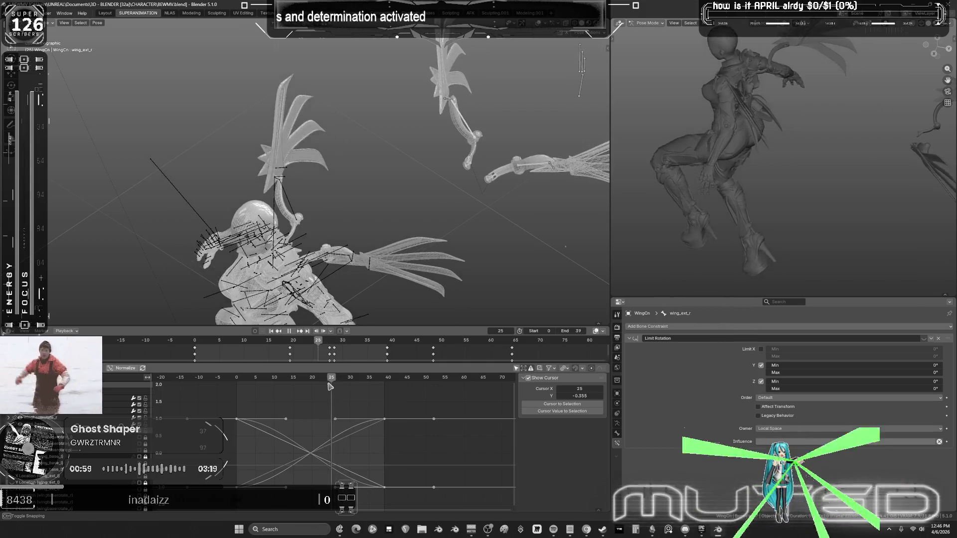
key("space")
mouse_move(329, 259)
middle_mouse_down()
mouse_move(352, 231)
mouse_move(338, 188)
middle_mouse_up()
key("space")
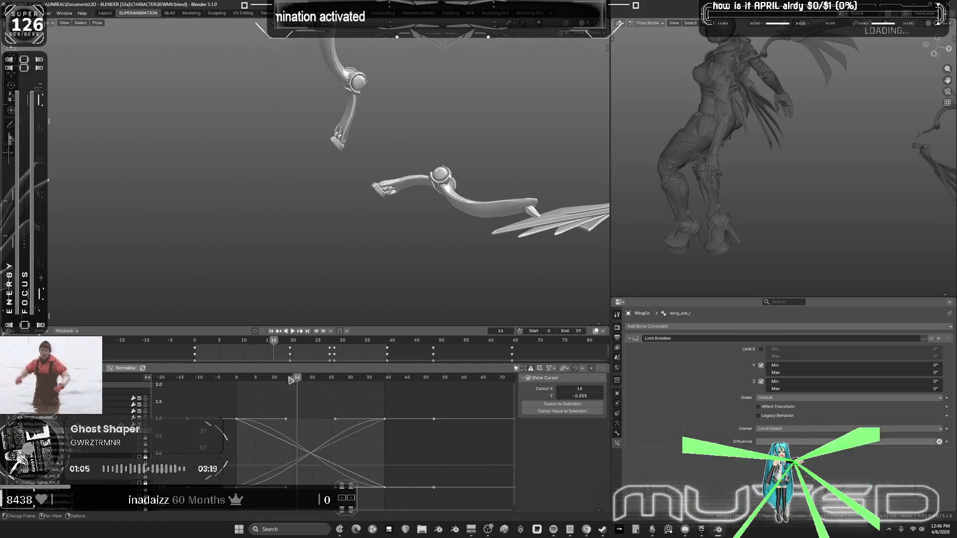
mouse_move(286, 380)
left_mouse_down()
mouse_move(273, 381)
mouse_move(375, 381)
mouse_move(257, 387)
mouse_move(344, 392)
mouse_move(224, 389)
left_mouse_up()
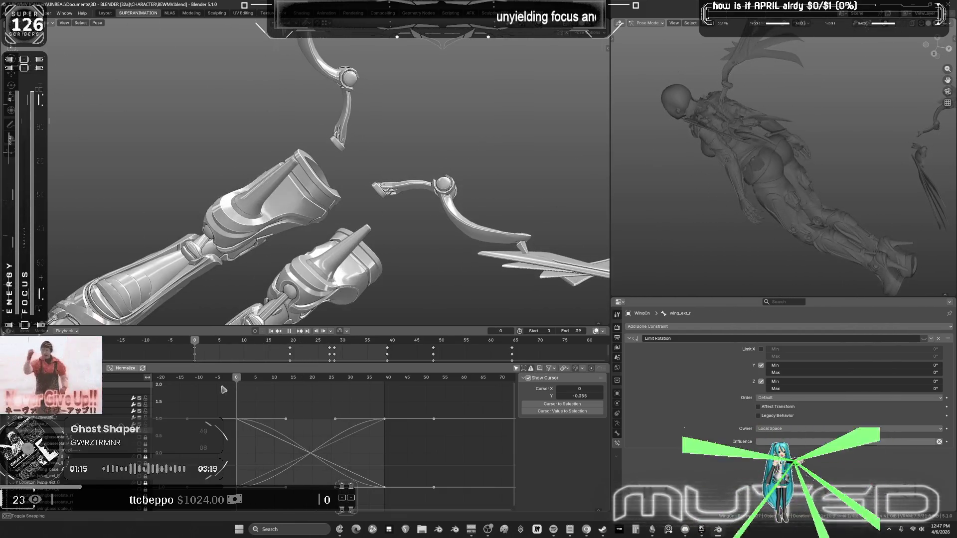
Stop playback, show bone and wireframe overlays, and box-select the wing bones.
key("space")
key("shift+alt+z")
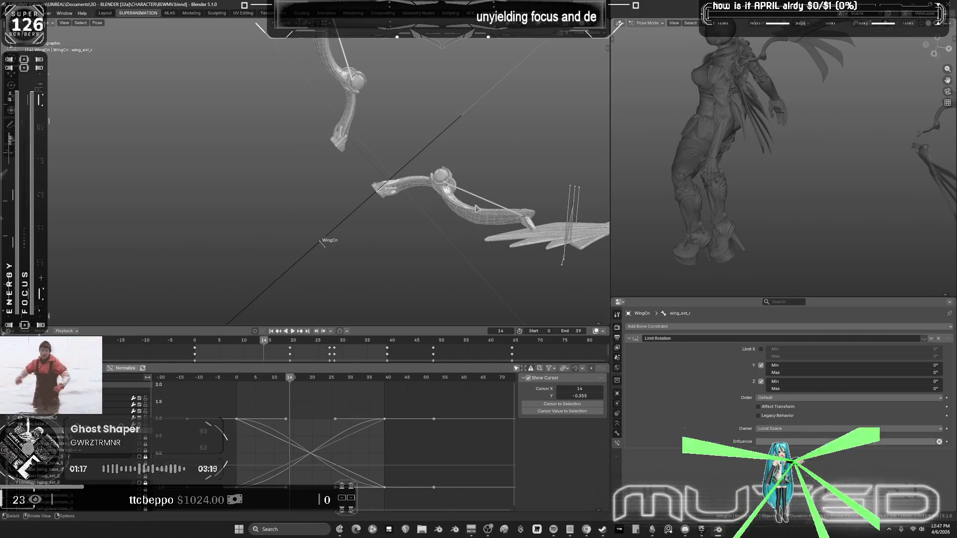
key("b")
left_click_drag(480, 204, 423, 237)
middle_click_drag(331, 293, 367, 324)
At frame 39, rotate the wing bones to a new pose and key their rotation.
key("space")
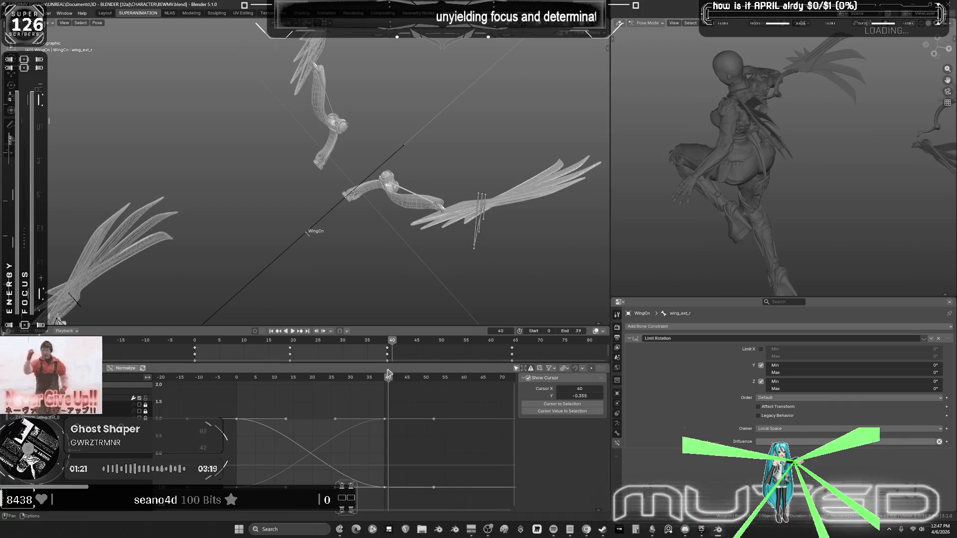
key("space")
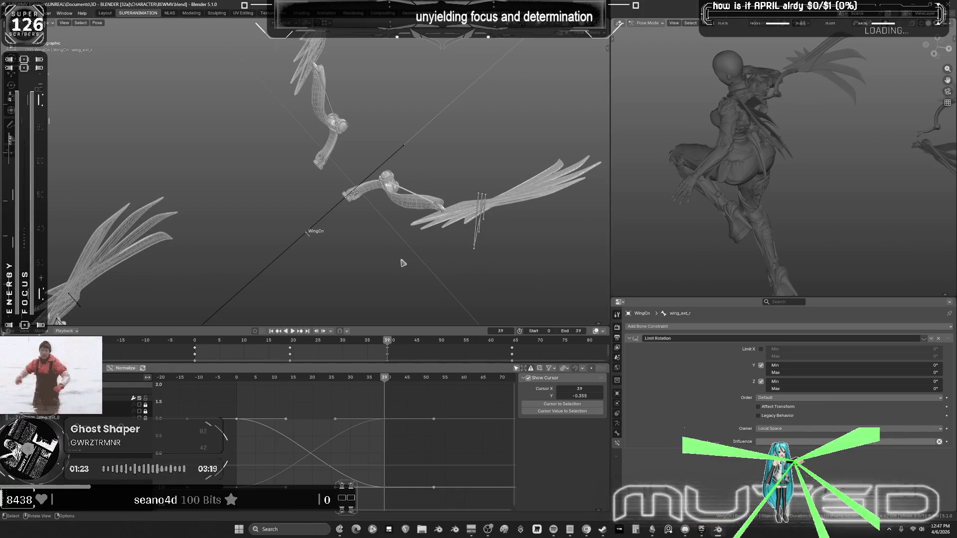
key("r")
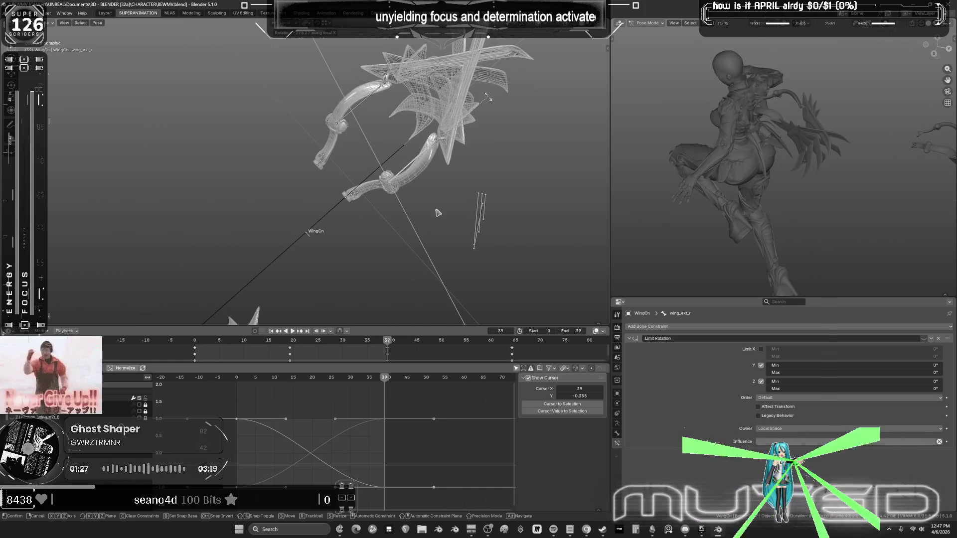
left_click(504, 189)
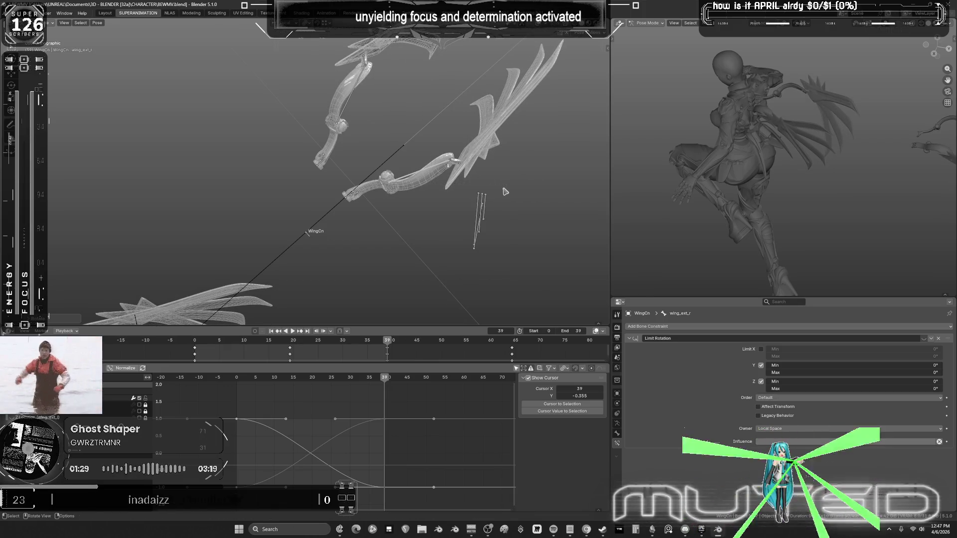
key("k")
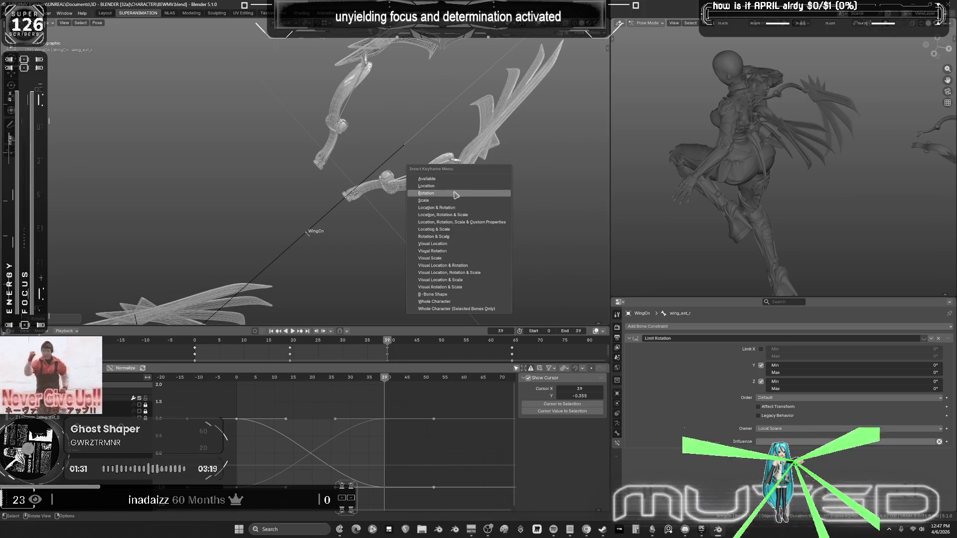
left_click(454, 194)
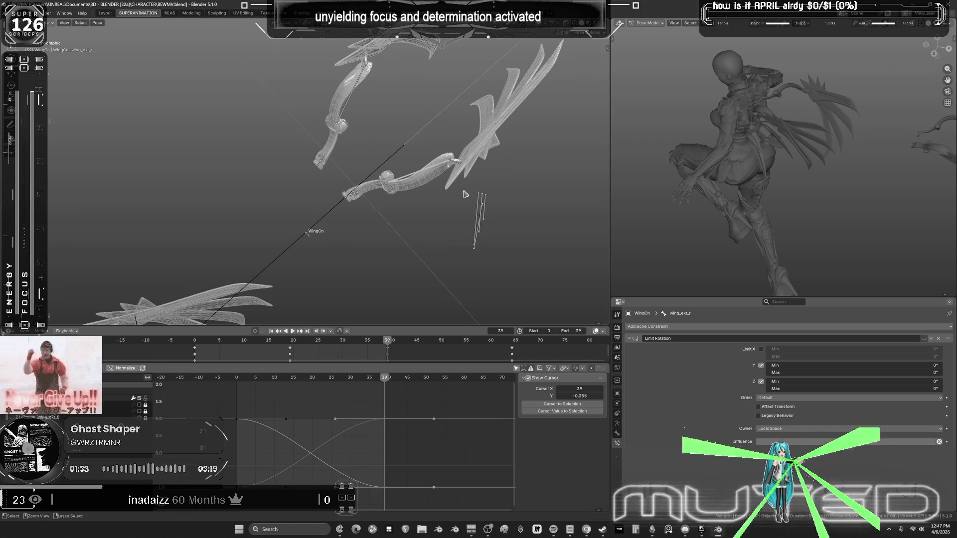
Compare the old and new wing poses, then play the animation through to frame 21.
key("ctrl+z")
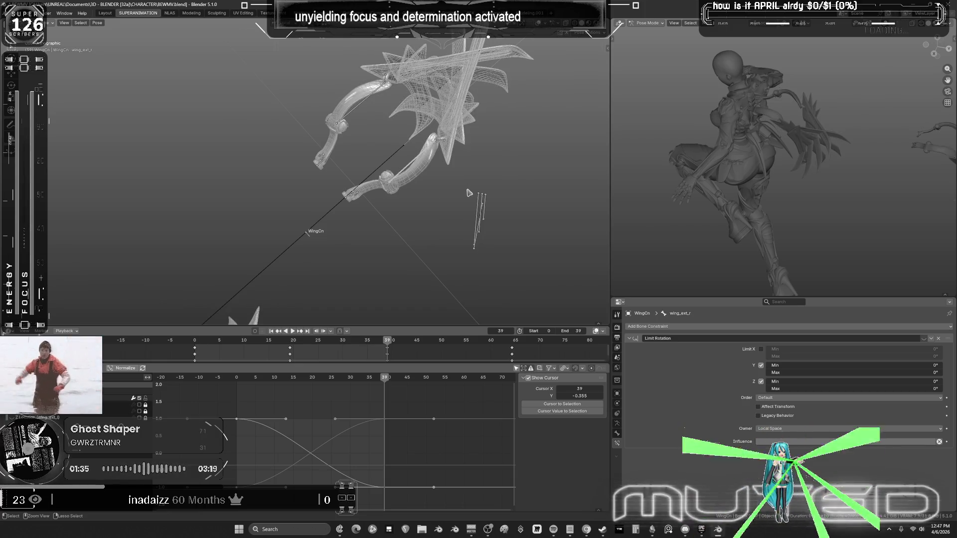
key("ctrl+z")
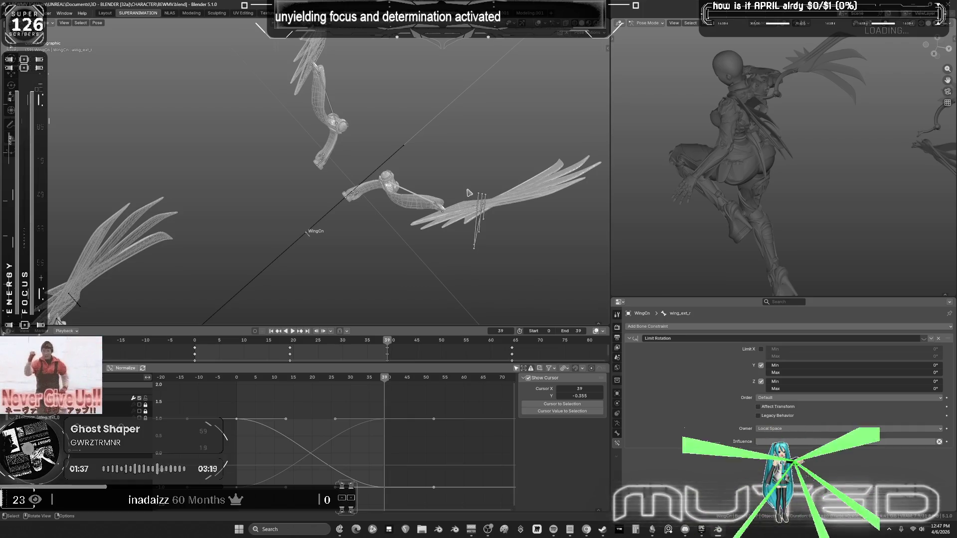
key("space")
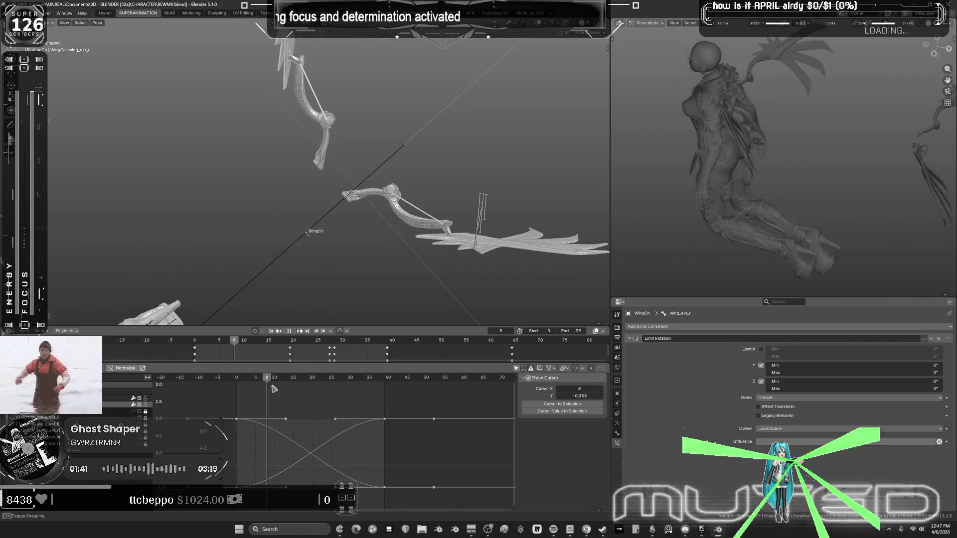
key("space")
Maximize the 3D viewport in solid shading and view the character's back.
mouse_move(301, 239)
middle_mouse_down()
mouse_move(367, 220)
mouse_move(351, 319)
middle_mouse_up()
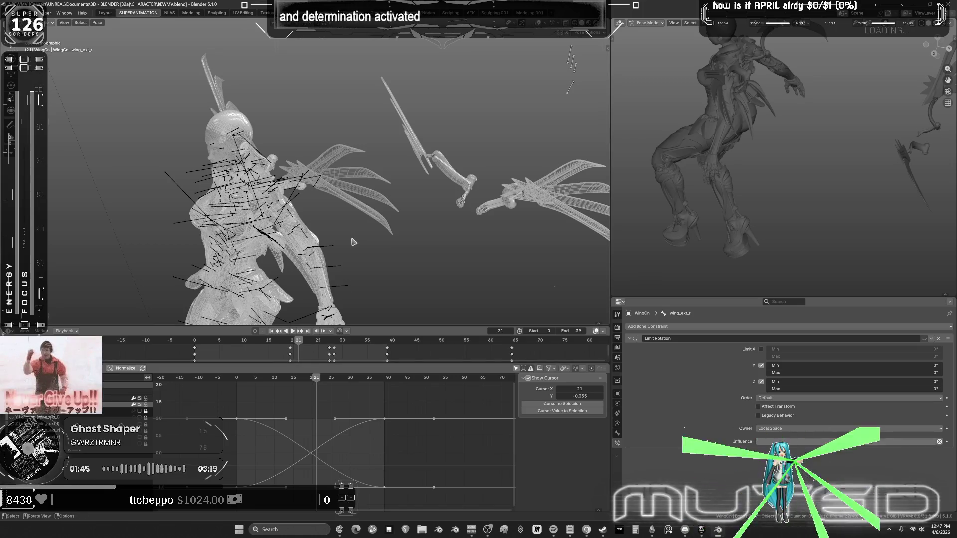
key("ctrl+space")
key("alt+z")
mouse_move(353, 241)
middle_mouse_down()
mouse_move(504, 304)
mouse_move(500, 312)
mouse_move(462, 309)
middle_mouse_up()
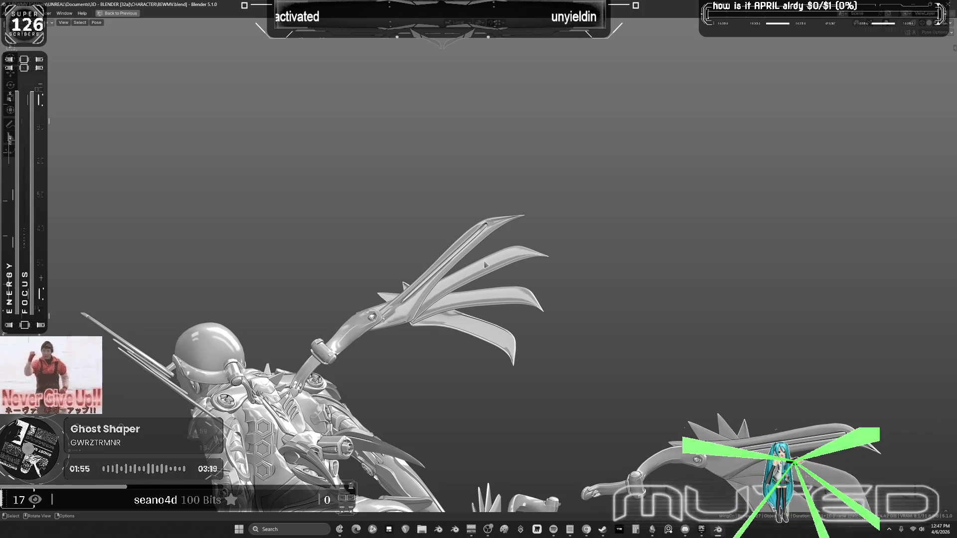
Inspect the posed character from back and front three-quarter views while stepping through frames.
mouse_move(486, 264)
middle_mouse_down()
mouse_move(397, 227)
mouse_move(344, 261)
mouse_move(508, 257)
middle_mouse_up()
scroll(525, 259, "down", 10, "alt")
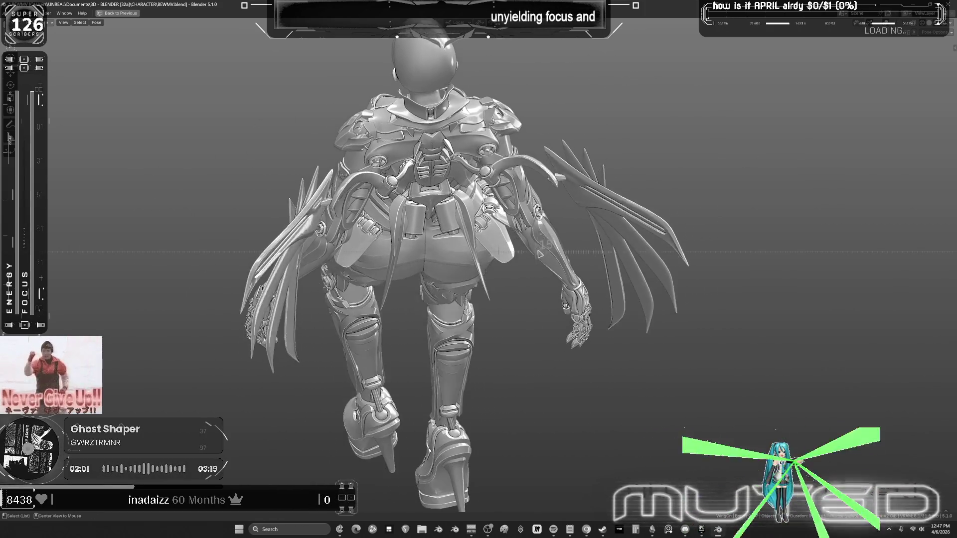
scroll(569, 250, "down", 10, "alt")
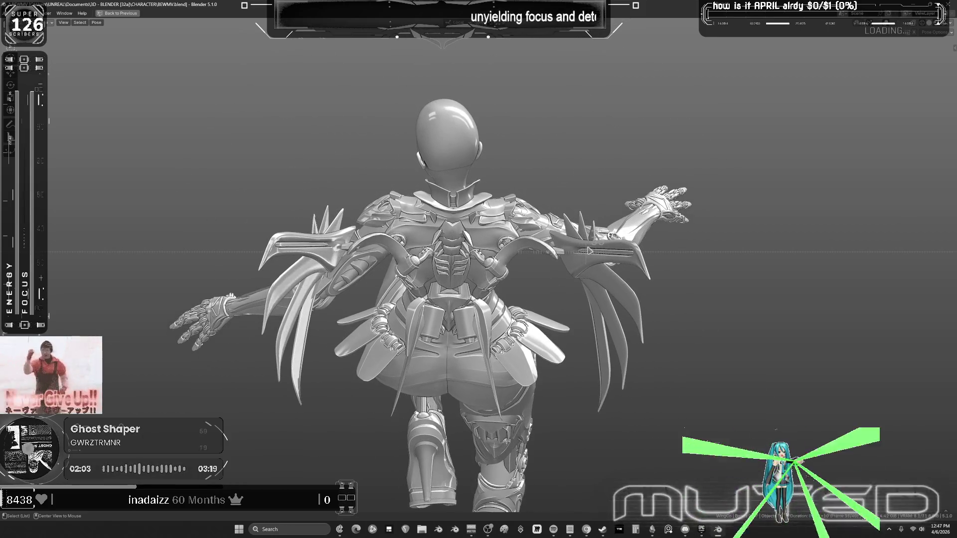
scroll(510, 248, "down", 10, "alt")
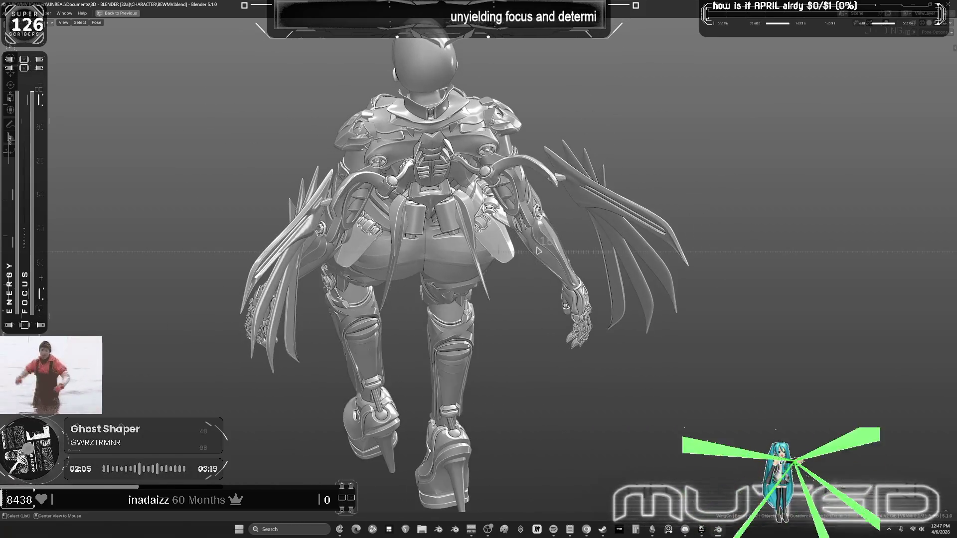
middle_click_drag(429, 220, 501, 192)
scroll(501, 191, "down", 10, "alt")
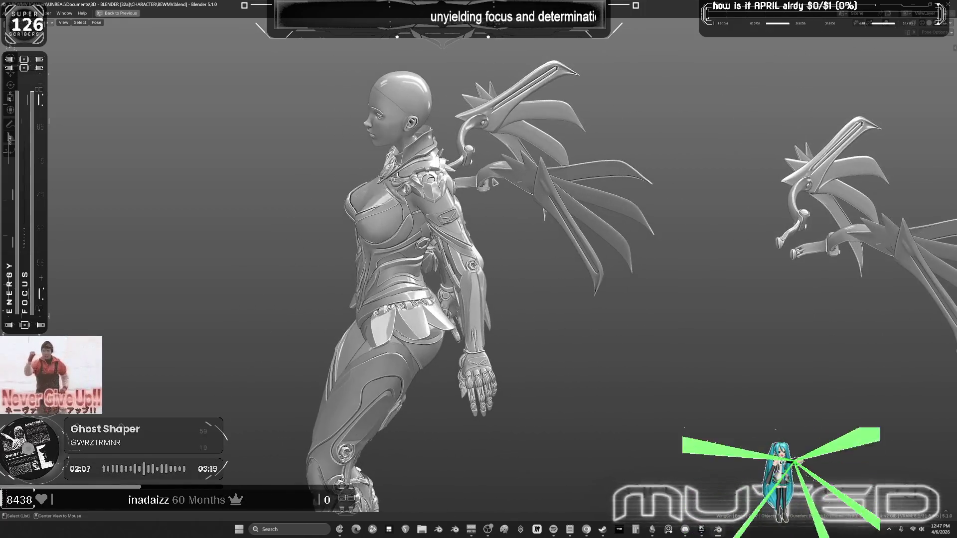
scroll(453, 191, "down", 8, "alt")
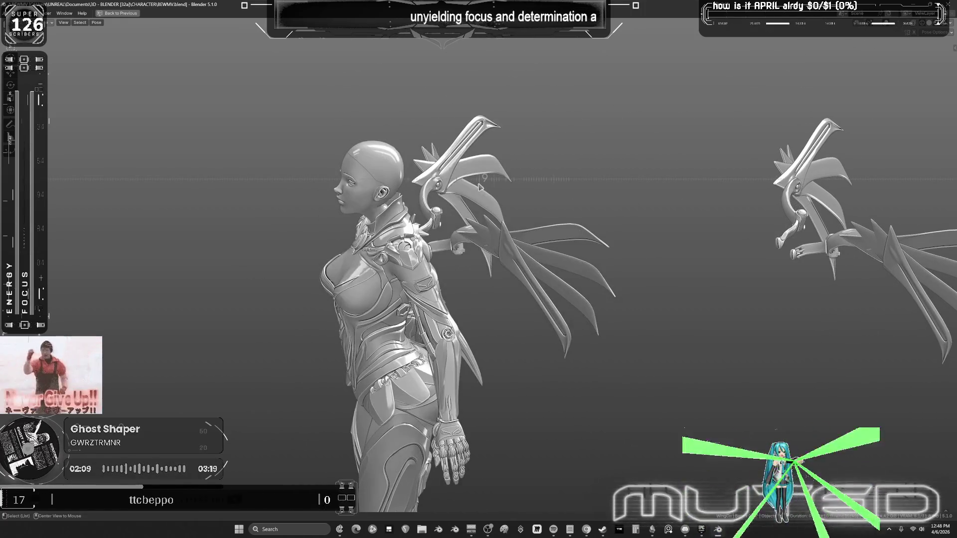
Show the bone and wireframe overlays again and restore the full animation layout.
key("shift+alt+z")
middle_click_drag(479, 232, 621, 148)
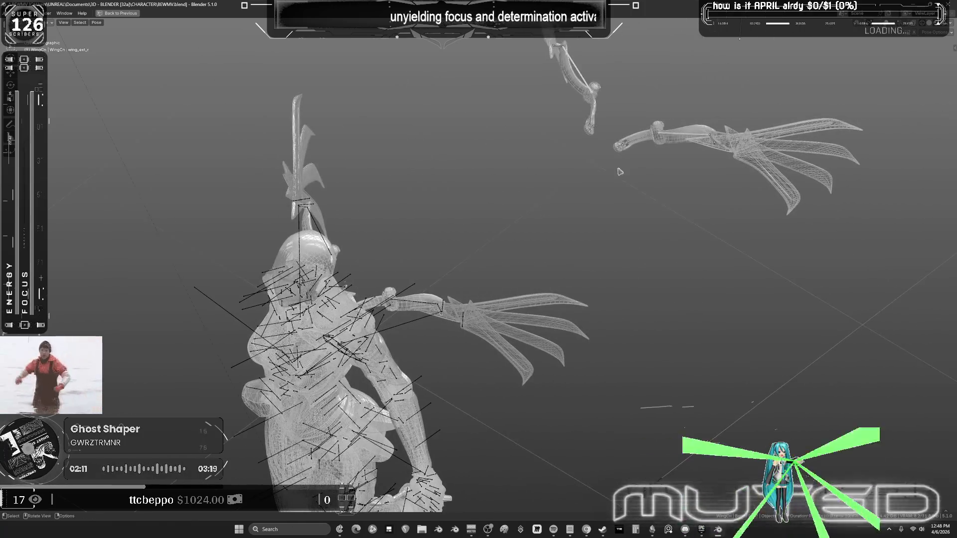
key("ctrl+space")
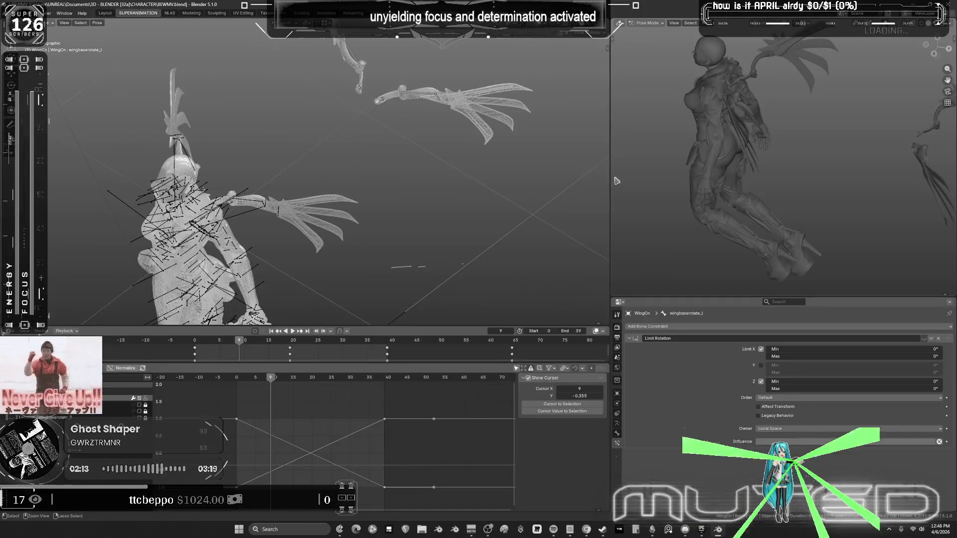
middle_click_drag(744, 184, 796, 184)
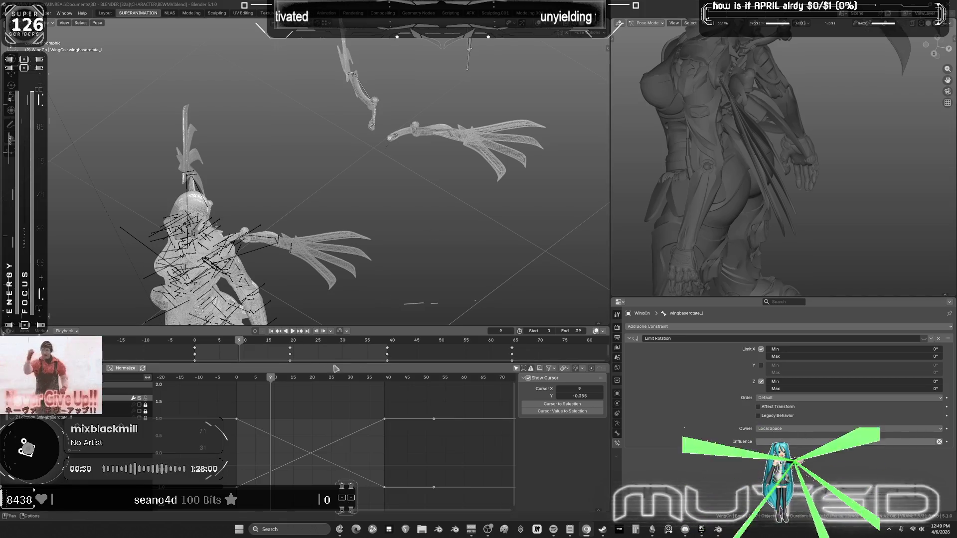
mouse_move(396, 116)
middle_mouse_down("shift")
mouse_move(423, 90)
mouse_move(319, 106)
middle_mouse_up("shift")
Rotate the selected wing bone about its local X axis, then about local Y.
mouse_move(379, 162)
middle_mouse_down()
mouse_move(349, 169)
mouse_move(389, 175)
mouse_move(421, 206)
middle_mouse_up()
scroll(349, 170, "up", 3)
key("r")
key("x")
left_click(423, 190)
scroll(421, 206, "up", 5)
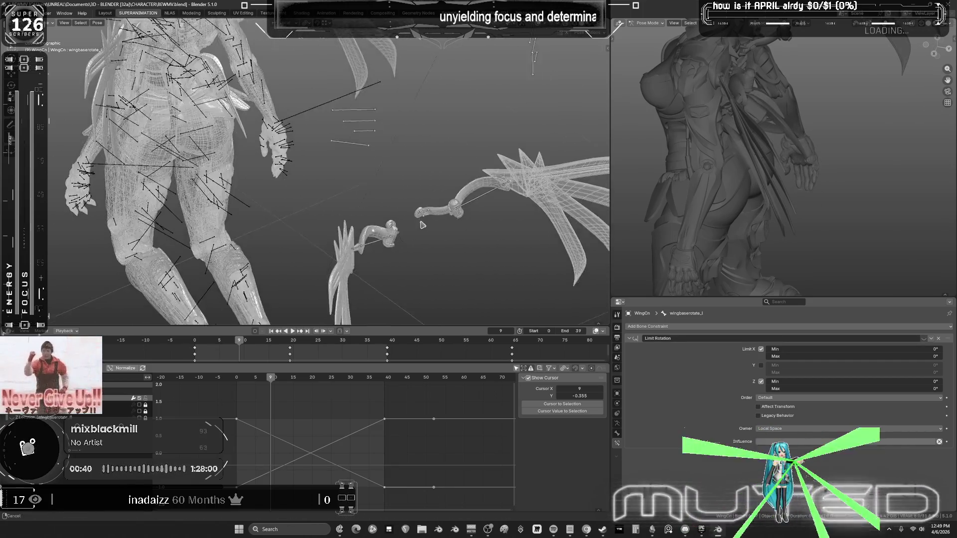
key("r")
key("y")
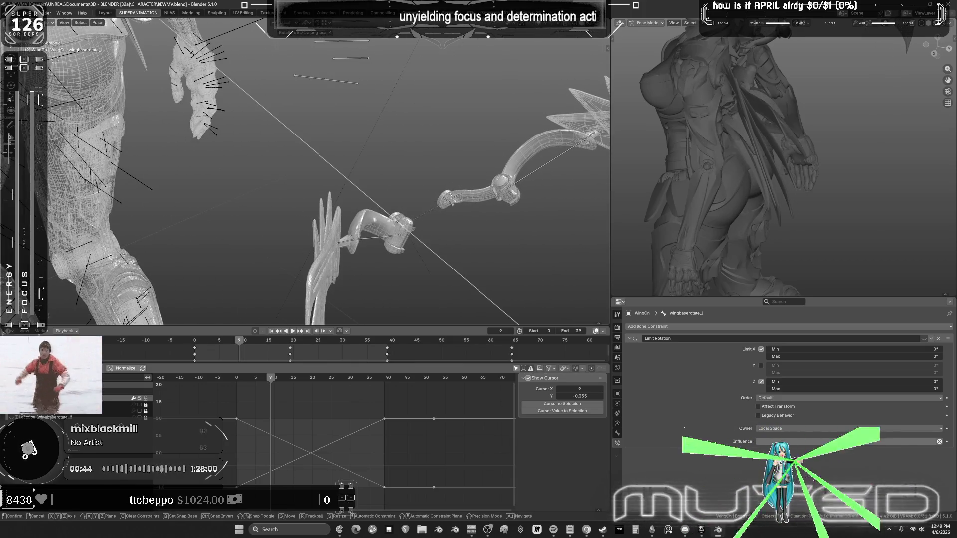
left_click(451, 200)
Select wingbaserotate_r and key its pose at frame 9.
left_click(451, 200)
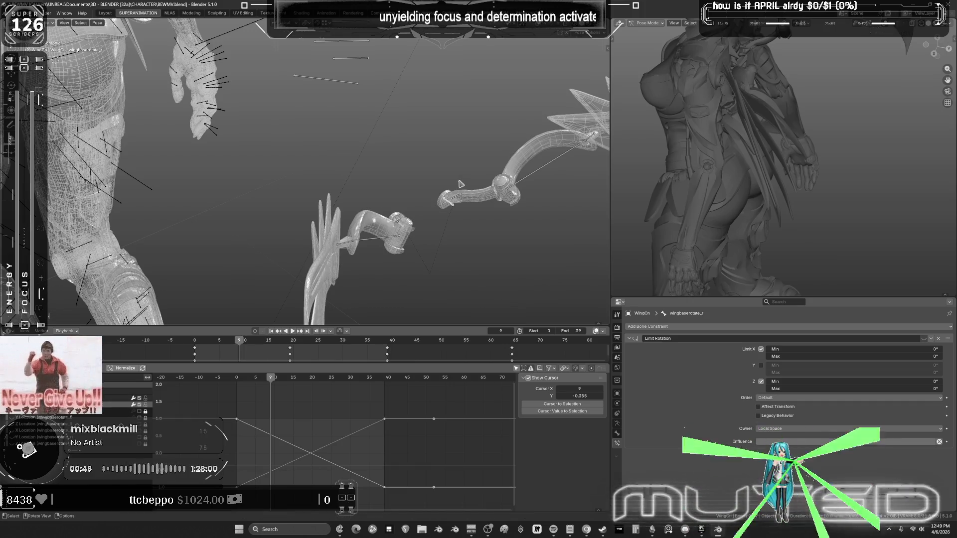
key("i")
left_click(430, 290)
Rotate wing_base_r about local X, adjust it again, and insert rotation keys.
middle_click_drag(404, 234, 304, 250)
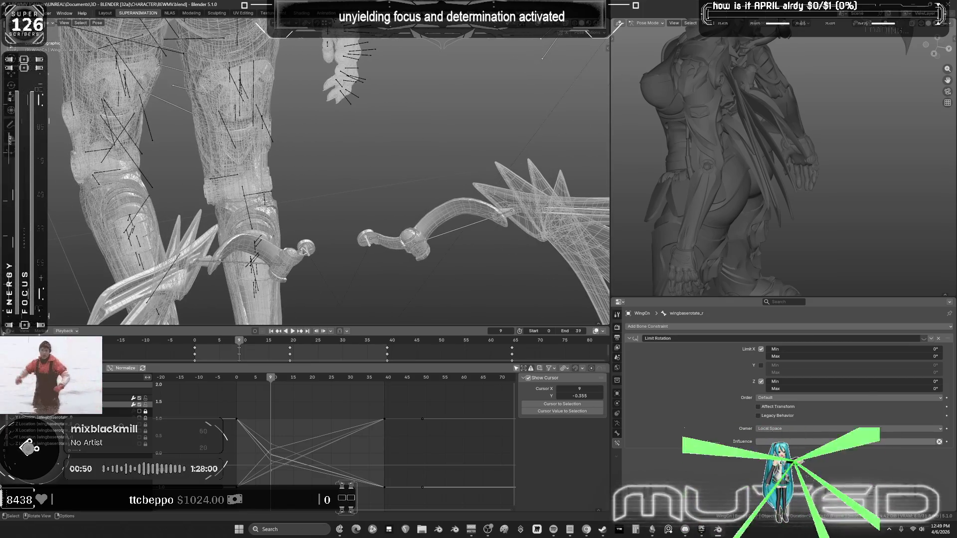
left_click(380, 246)
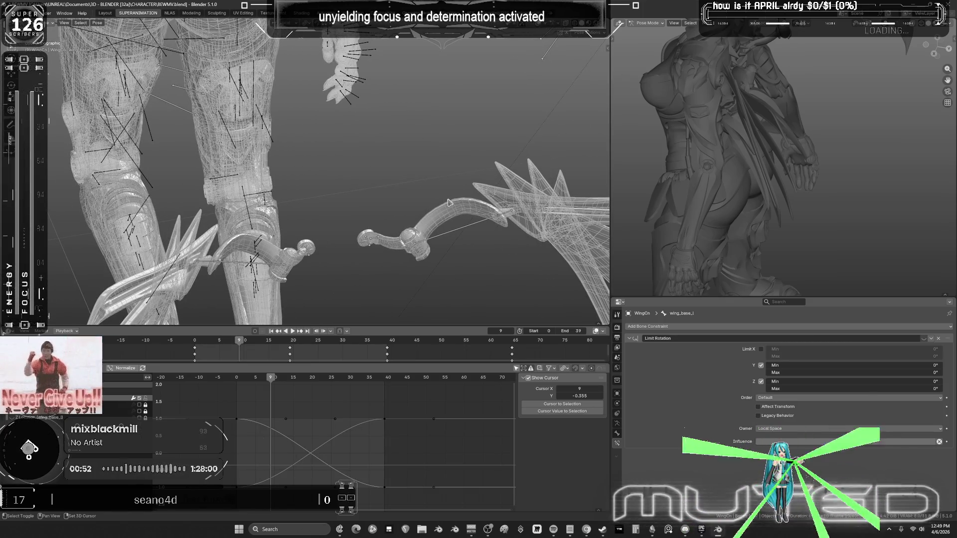
key("r")
key("x")
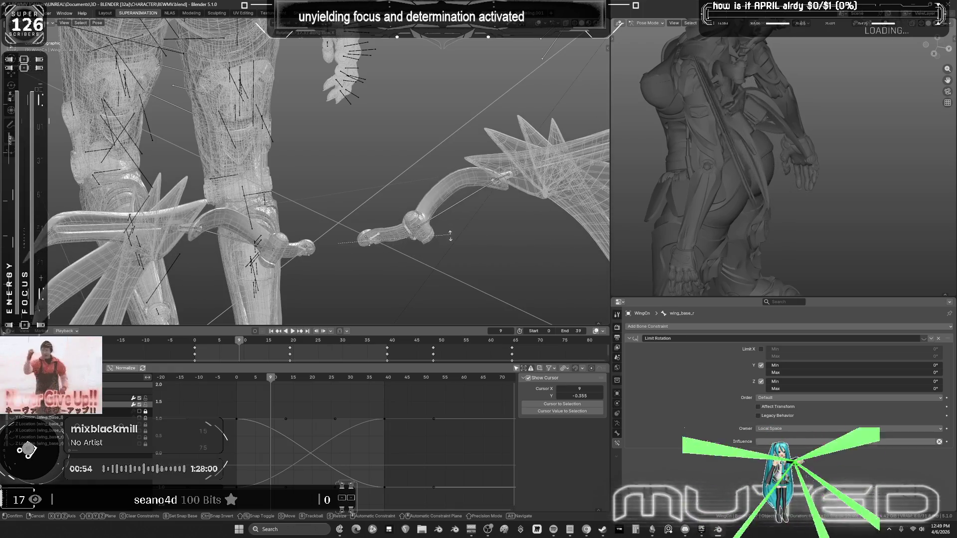
left_click(442, 251)
mouse_move(339, 204)
middle_mouse_down()
mouse_move(309, 239)
mouse_move(412, 207)
mouse_move(463, 172)
mouse_move(398, 202)
middle_mouse_up()
key("r")
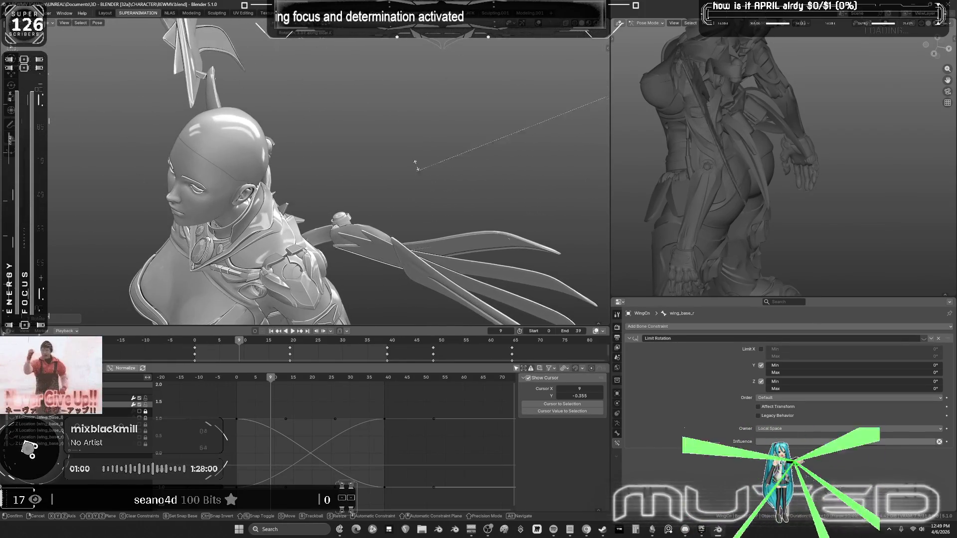
left_click(466, 208)
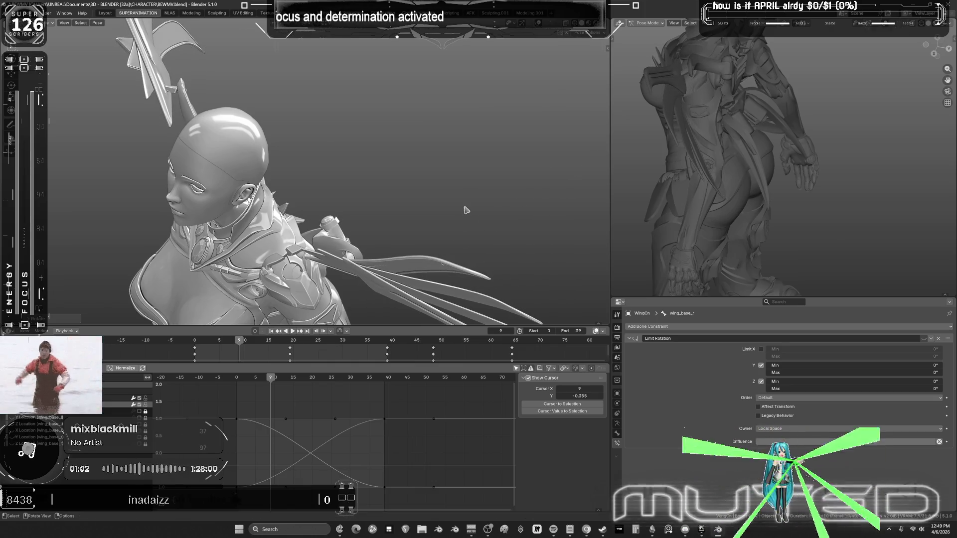
key("k")
left_click(463, 207)
Select the left and right outer wing bones and rotate them about local X.
middle_click_drag(463, 207, 460, 164)
scroll(460, 164, "up", 3)
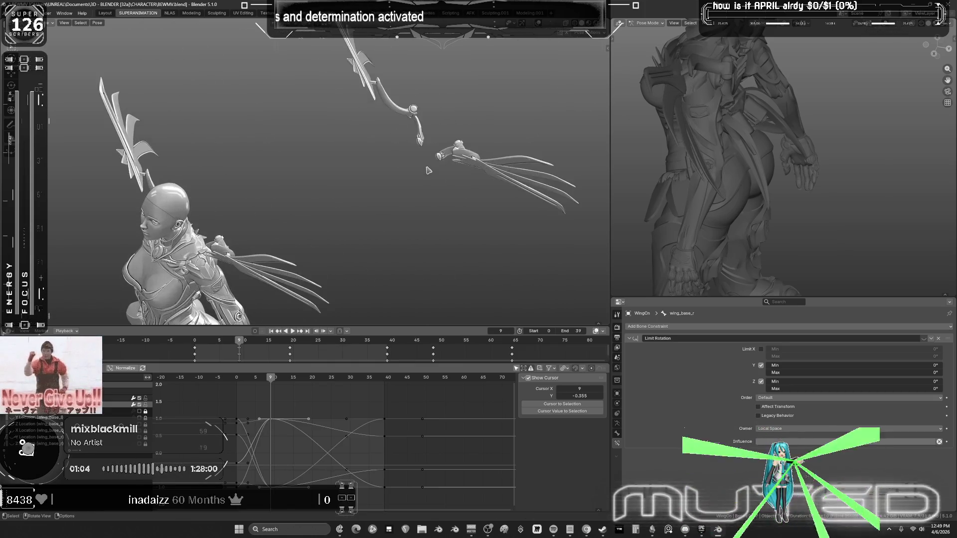
left_click(419, 120)
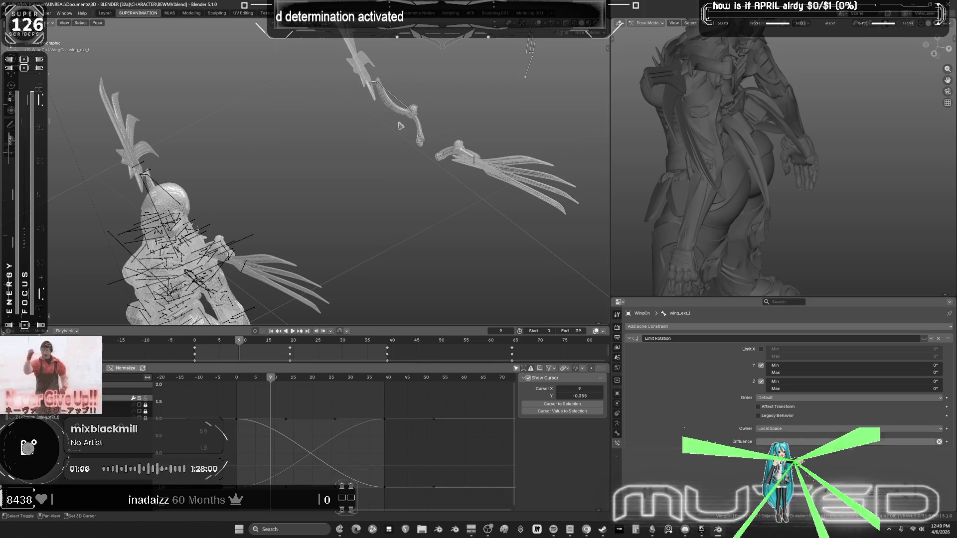
middle_click_drag(404, 118, 429, 165)
left_click(479, 99)
key("r")
key("x")
key("x")
left_click(423, 208)
Check the solid model without overlays, then rotate the wing bone further about local X.
mouse_move(423, 208)
middle_mouse_down()
mouse_move(324, 193)
mouse_move(404, 171)
mouse_move(427, 121)
mouse_move(478, 133)
mouse_move(455, 174)
mouse_move(375, 174)
middle_mouse_up()
key("shift+alt+z")
key("shift+alt+z")
key("r")
key("x")
key("x")
left_click(438, 165)
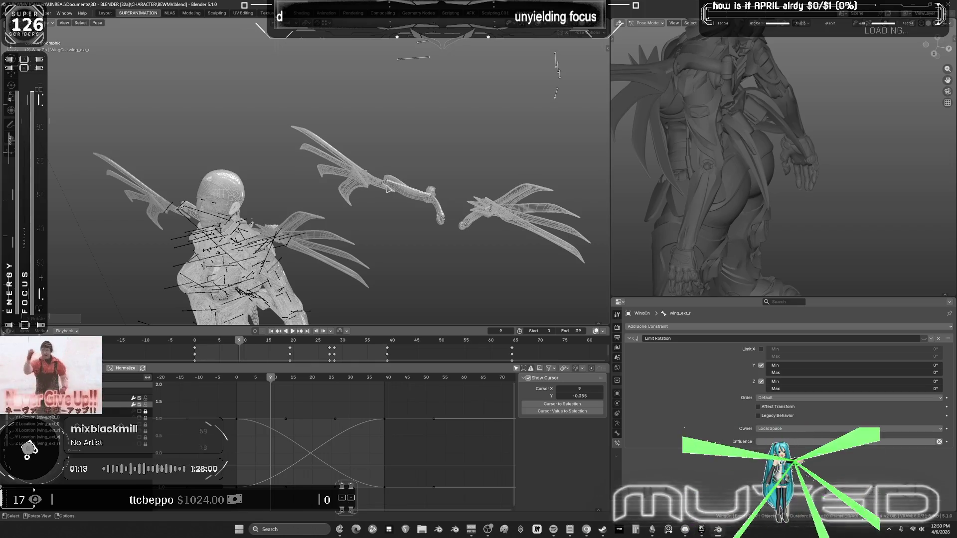
Key the bones' rotation at frame 9 and preview the motion at frame 6.
key("k")
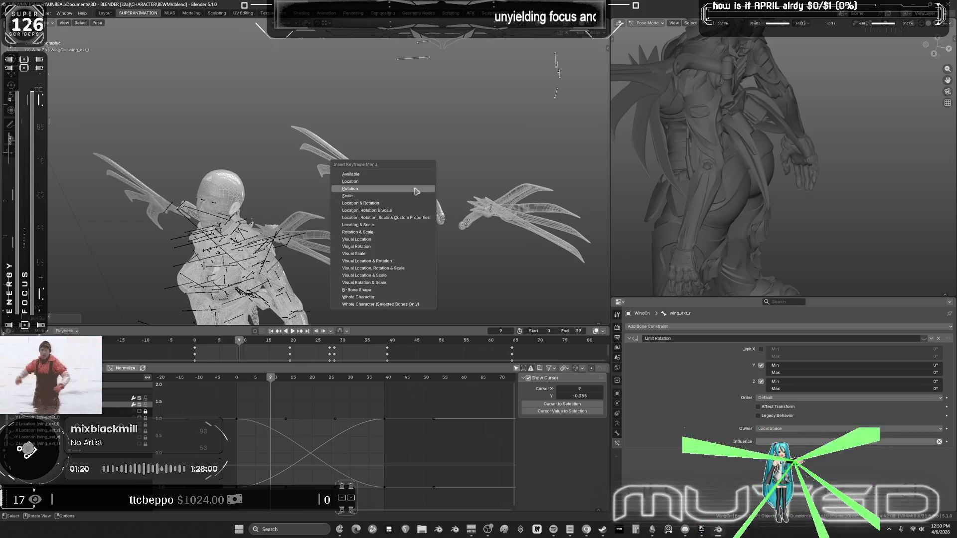
key("Return")
mouse_move(272, 378)
left_mouse_down()
mouse_move(241, 379)
mouse_move(302, 380)
left_mouse_up()
mouse_move(483, 215)
middle_mouse_down()
mouse_move(401, 187)
mouse_move(395, 209)
middle_mouse_up()
Select the right wing base bone and rotate it about local X, with overlays shown.
left_click(425, 218)
key("alt+z")
scroll(425, 218, "up", 5)
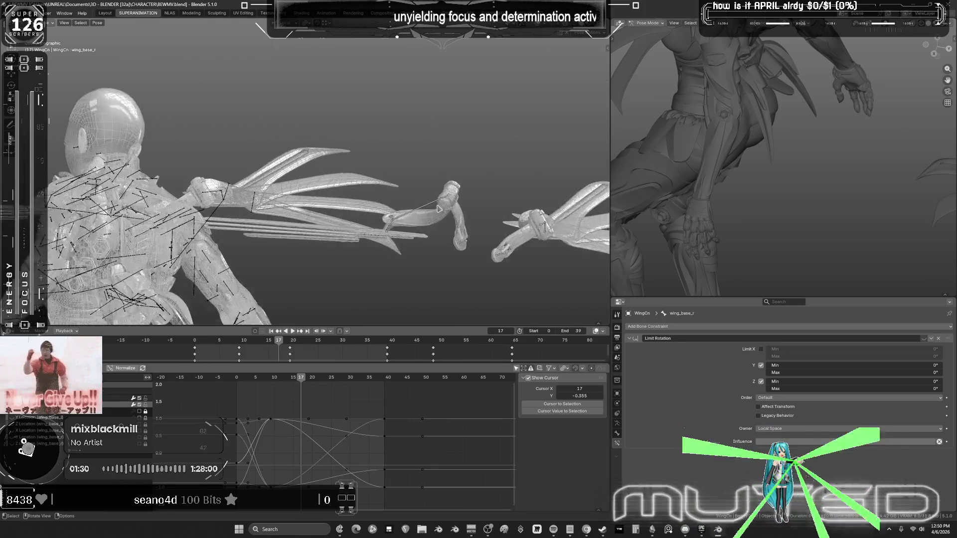
key("r")
key("x")
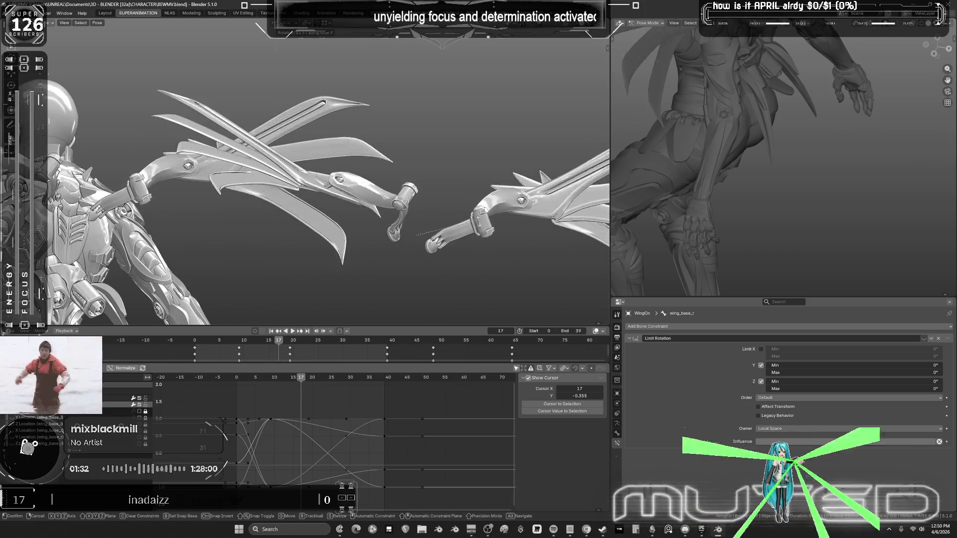
key("shift+alt+z")
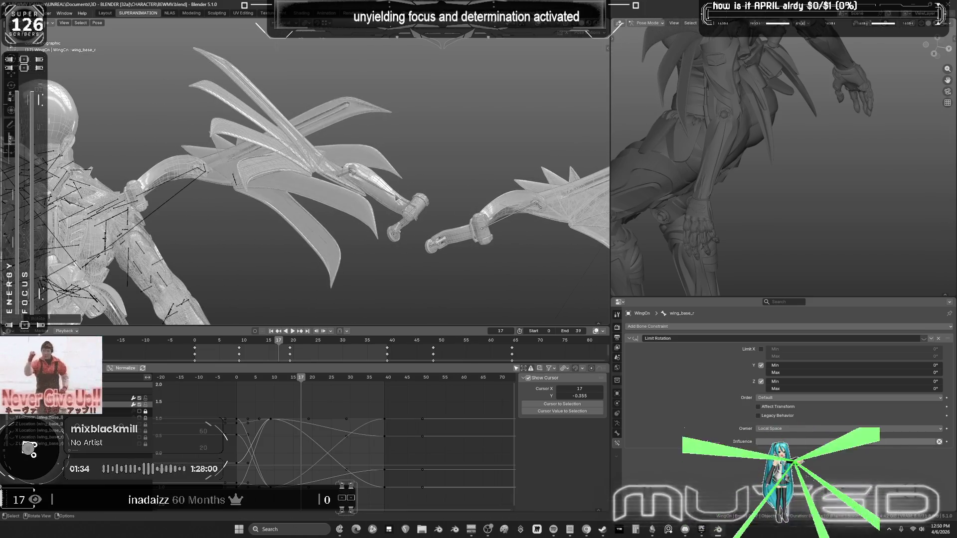
Rotate the right outer wing bone about local X and key the wing rotation at frame 17.
key("r")
key("x")
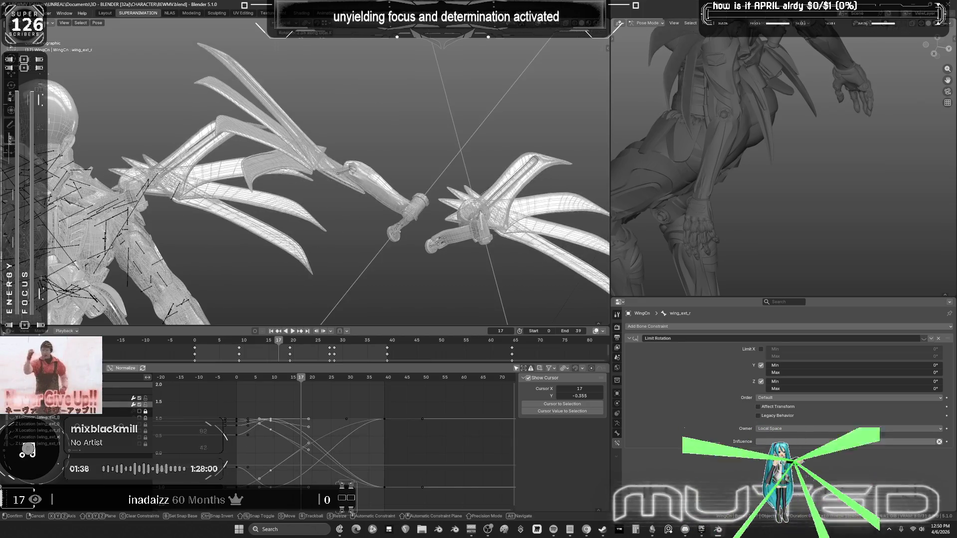
scroll(505, 222, "down", 5)
mouse_move(505, 222)
middle_mouse_down()
mouse_move(338, 199)
mouse_move(378, 218)
mouse_move(364, 175)
middle_mouse_up()
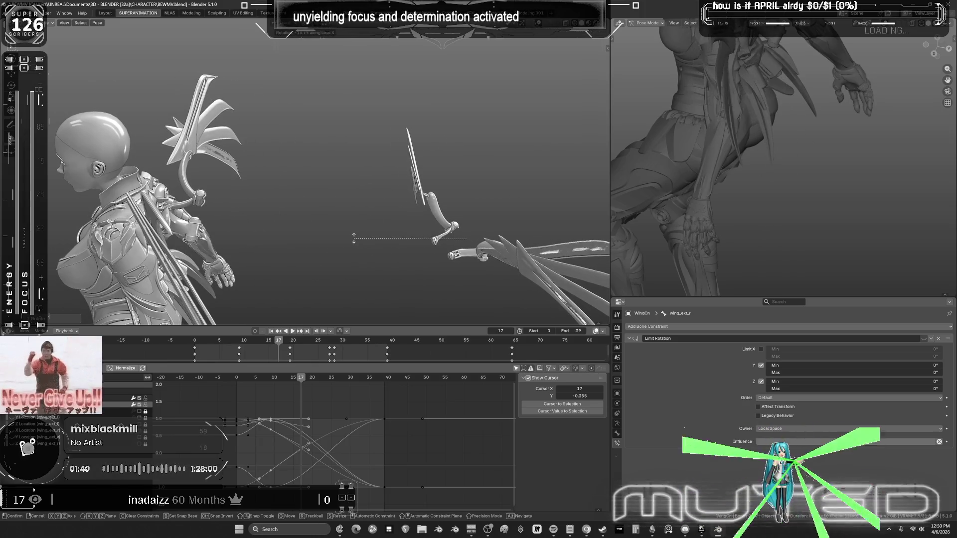
left_click(419, 200)
mouse_move(419, 199)
middle_mouse_down()
mouse_move(435, 208)
mouse_move(420, 220)
middle_mouse_up()
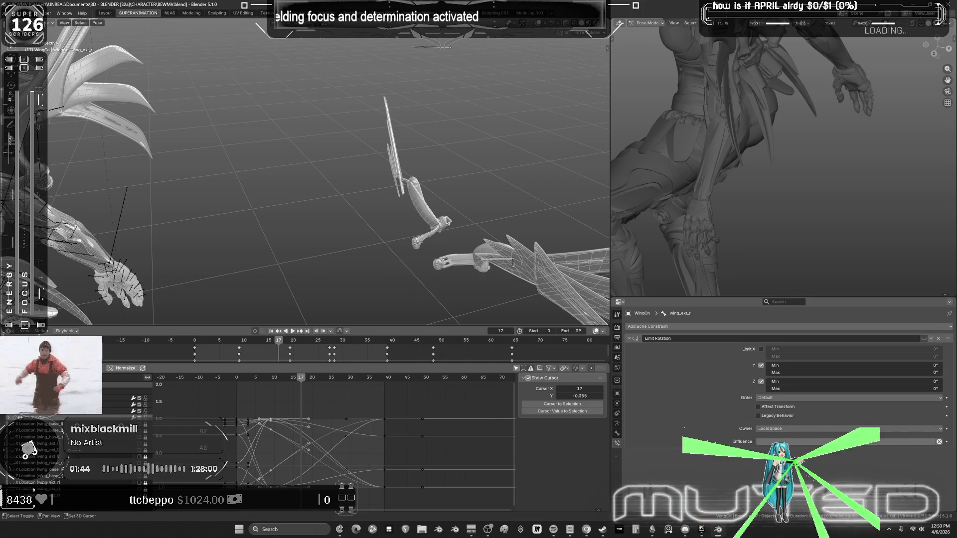
key("k")
left_click(446, 247)
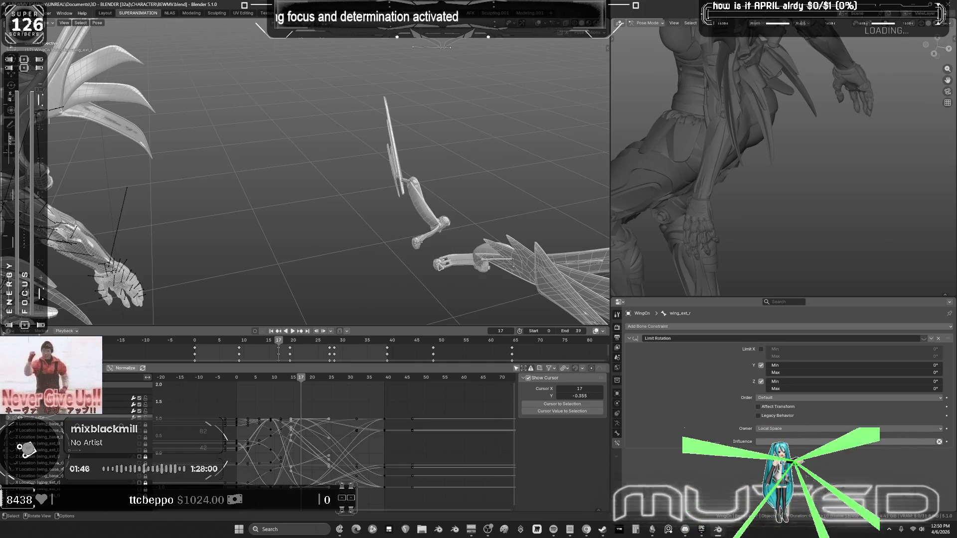
Select the left and right wing base rotate bones and move to frame 20.
left_click(417, 245)
left_click_drag(305, 378, 312, 378)
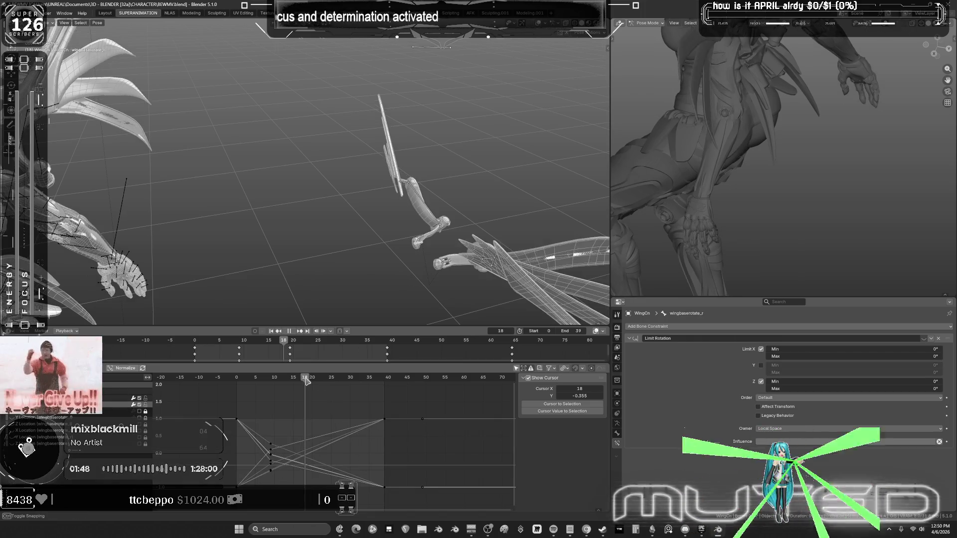
left_click(435, 189)
key("KP_Decimal")
scroll(435, 188, "down", 3)
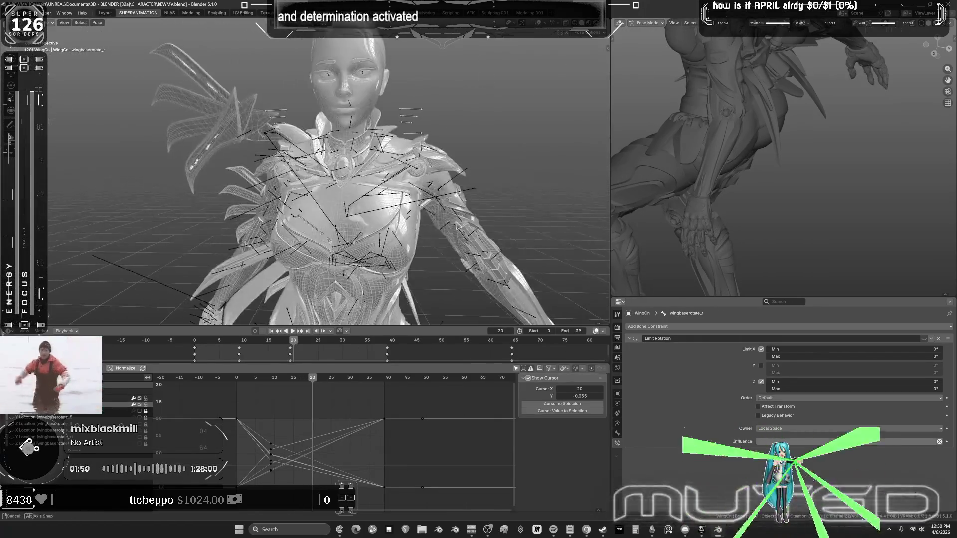
mouse_move(476, 192)
middle_mouse_down()
mouse_move(487, 194)
mouse_move(444, 209)
mouse_move(379, 128)
mouse_move(360, 195)
mouse_move(368, 179)
mouse_move(421, 208)
mouse_move(379, 209)
mouse_move(384, 260)
mouse_move(456, 261)
mouse_move(416, 160)
middle_mouse_up()
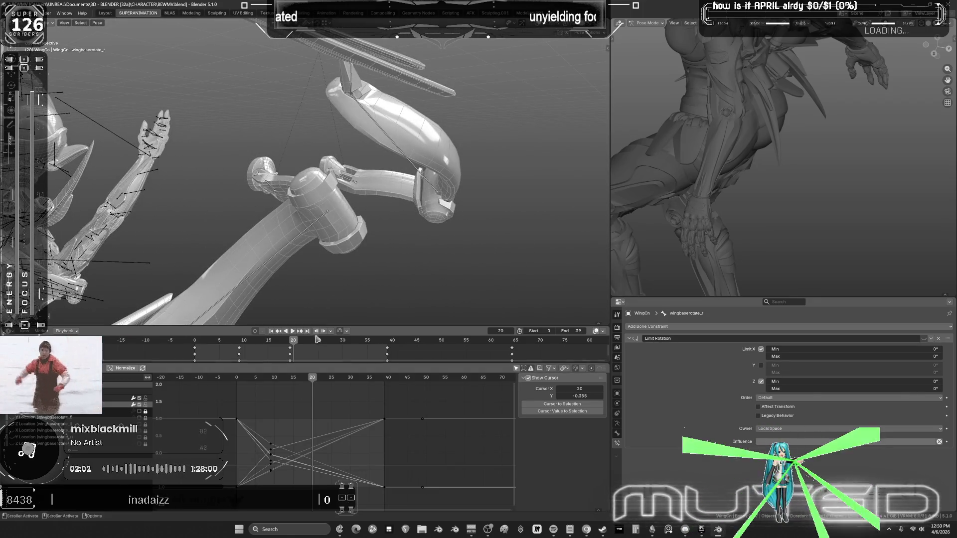
Rotate the left outer wing bone about local X, cancelling a second rotation attempt.
left_click(408, 169, "shift")
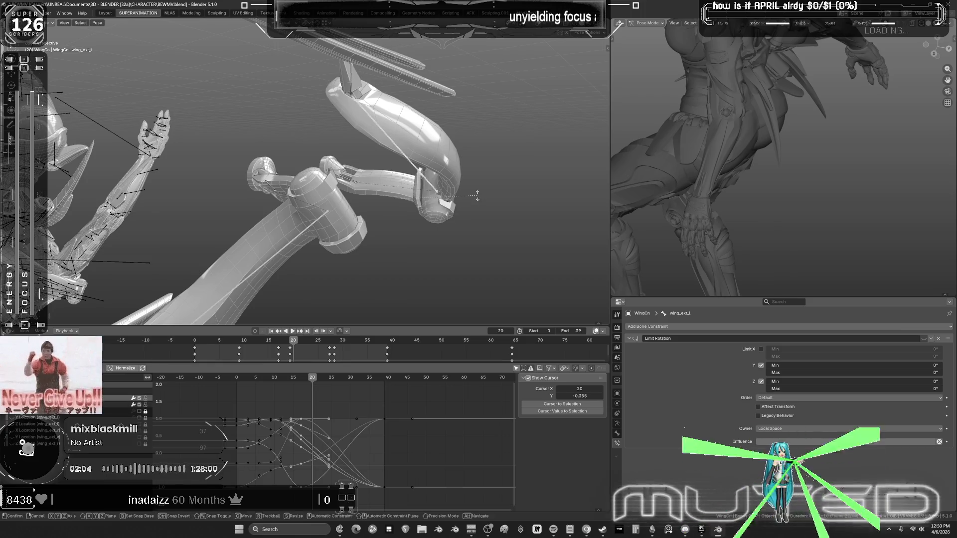
key("r")
key("x")
key("x")
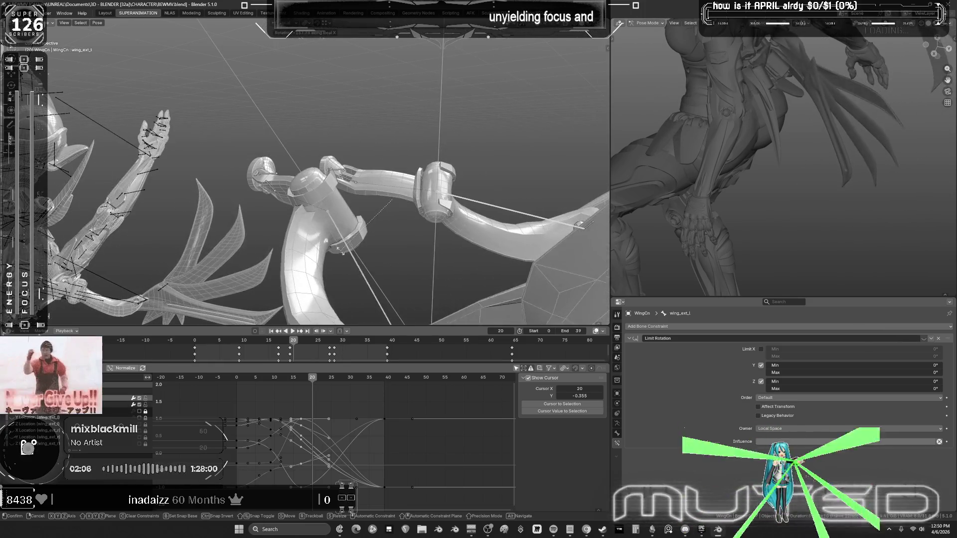
left_click(343, 249)
mouse_move(343, 249)
middle_mouse_down()
mouse_move(325, 242)
mouse_move(369, 179)
mouse_move(399, 215)
middle_mouse_up()
key("r")
key("x")
key("x")
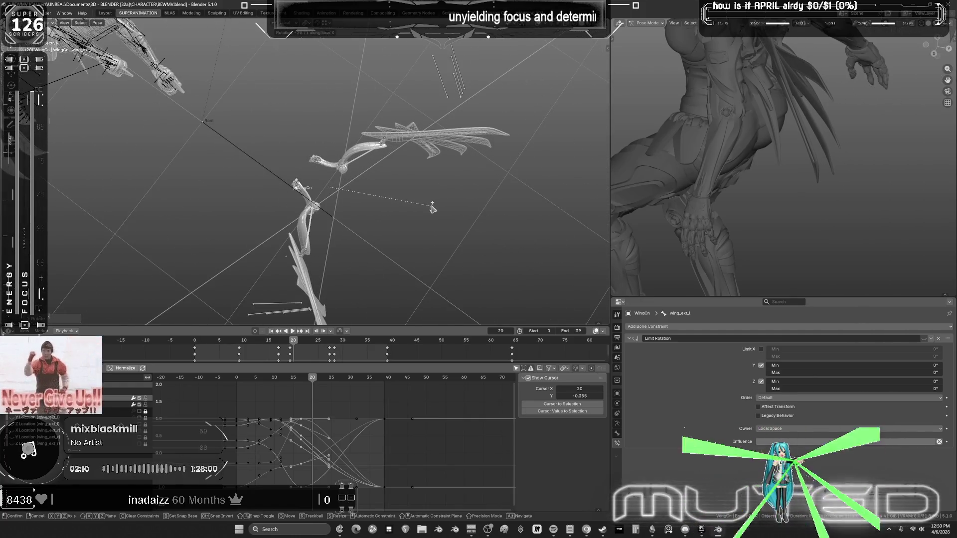
right_click(432, 210)
key("Escape")
scroll(433, 210, "up", 3)
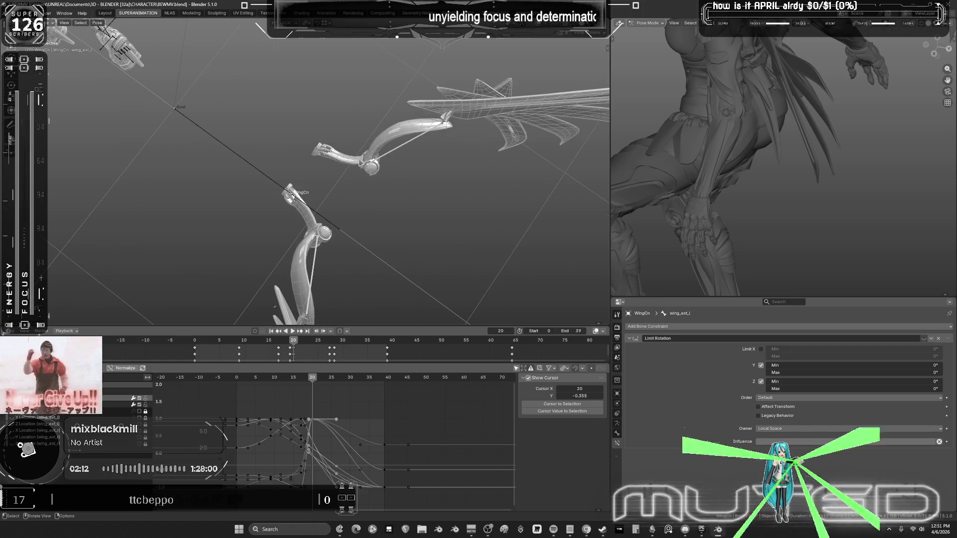
Play back the flap, confirm the wing rotation, and key it at frame 20.
key("space")
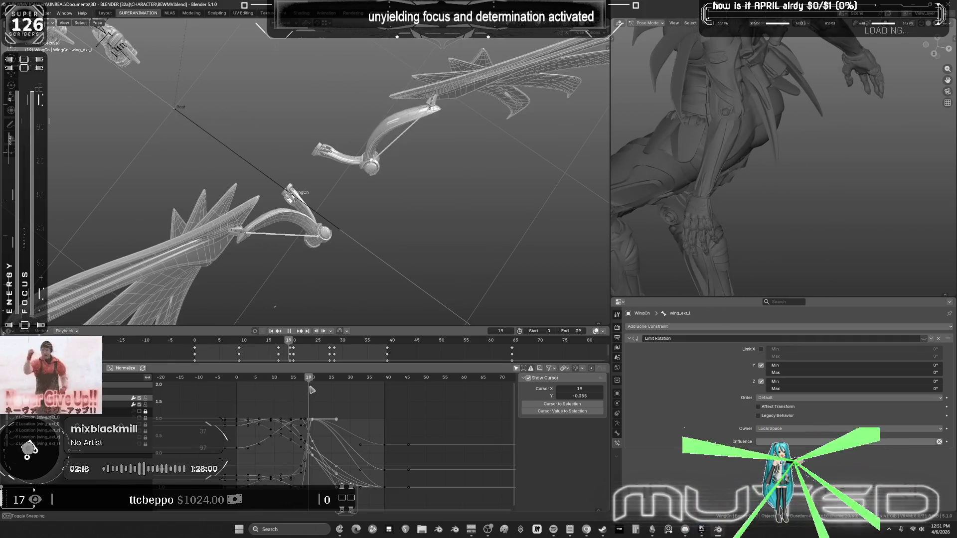
left_click(459, 251)
key("i")
left_click(458, 251)
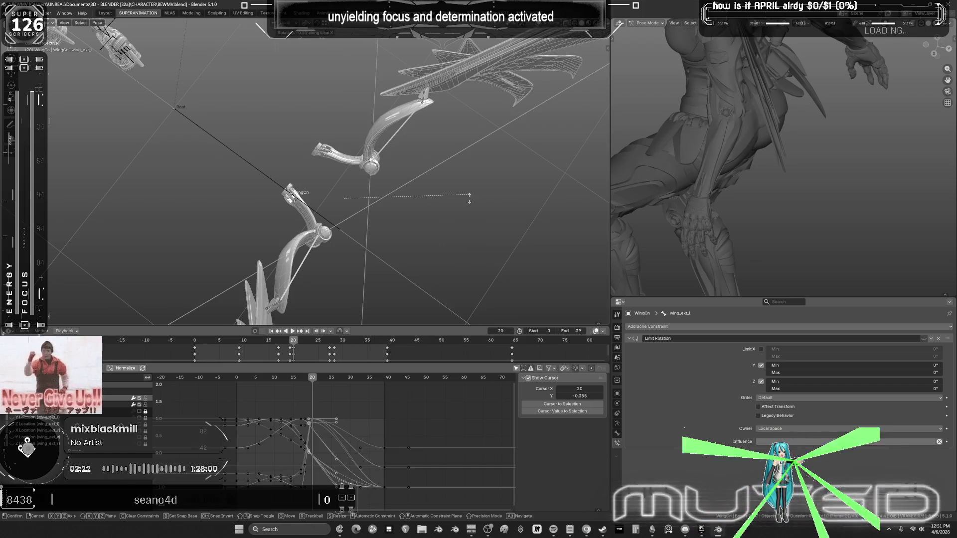
scroll(327, 193, "up", 2)
key("i")
left_click(269, 230)
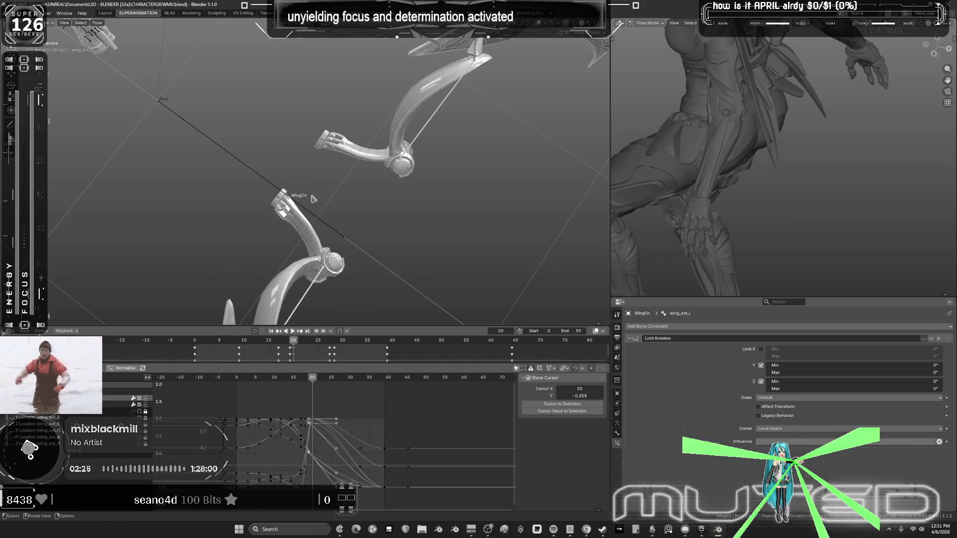
Select the wing base bone and start rotating it about local X.
left_click(343, 151)
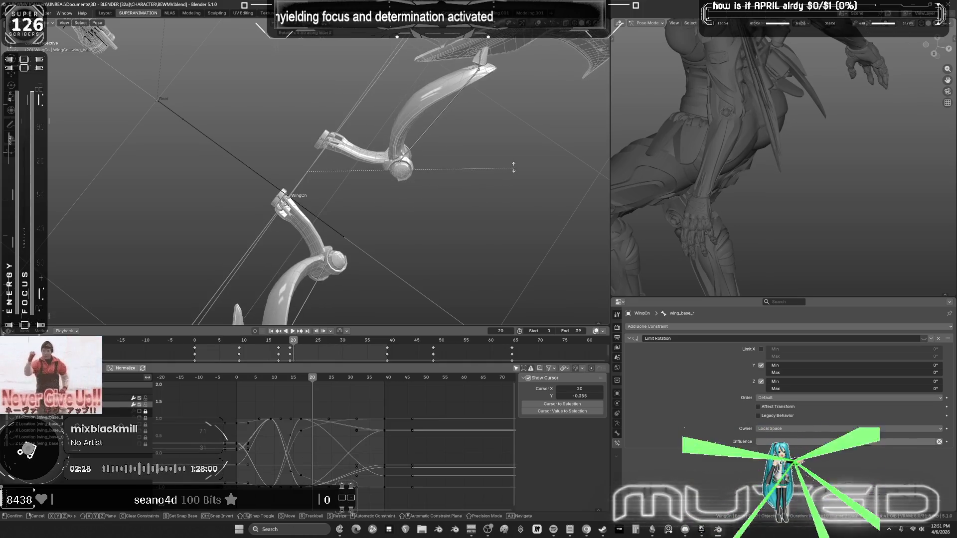
key("x")
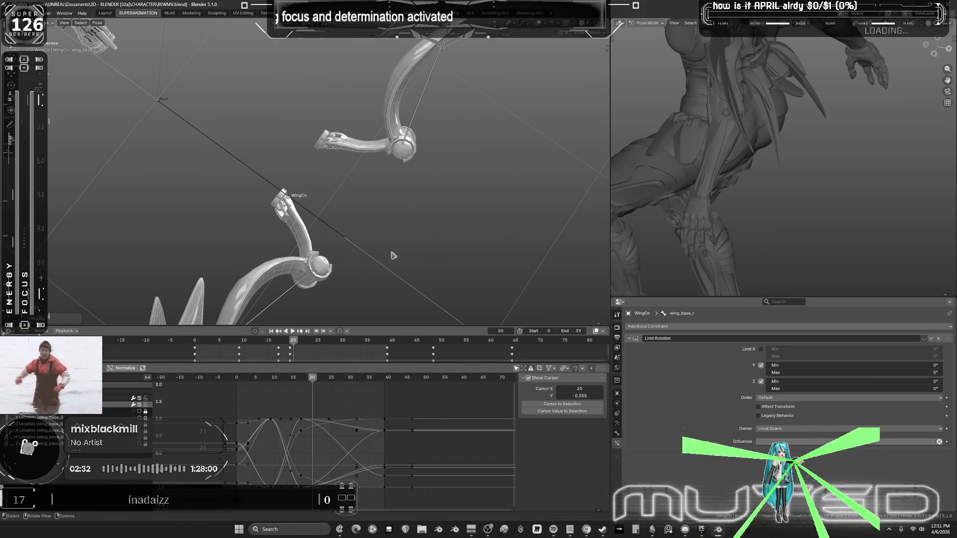
key("r")
key("x")
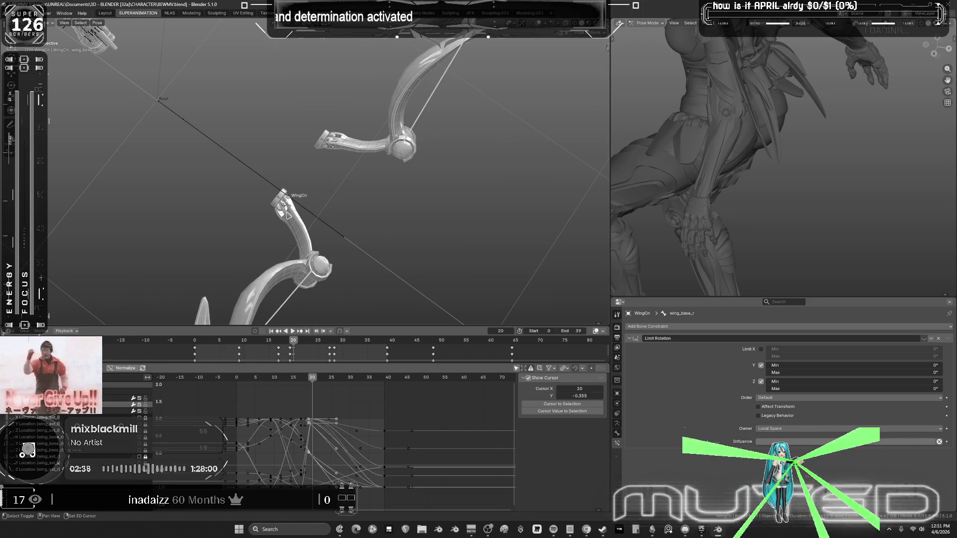
Key the wing base rotation at frame 20 and move to frame 28.
key("k")
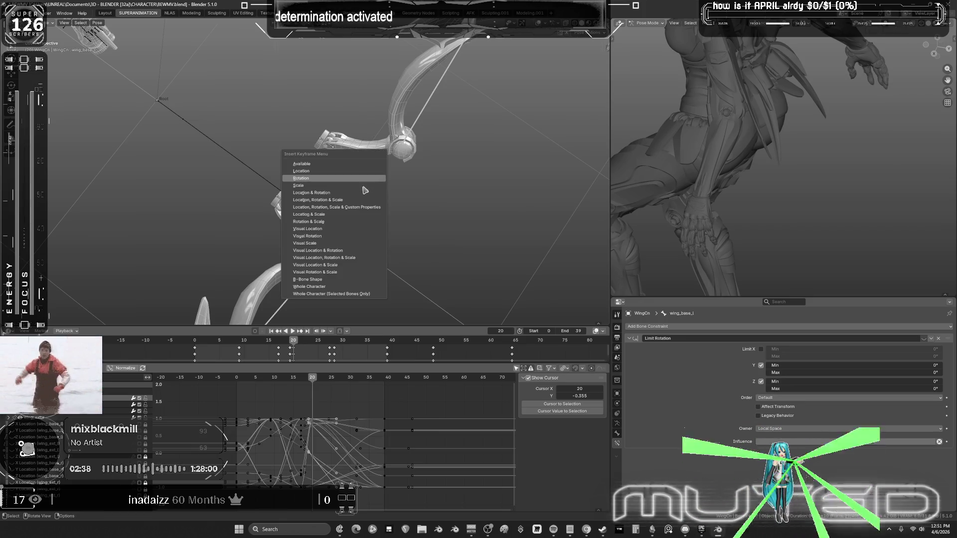
left_click(364, 184)
left_click_drag(314, 380, 345, 380)
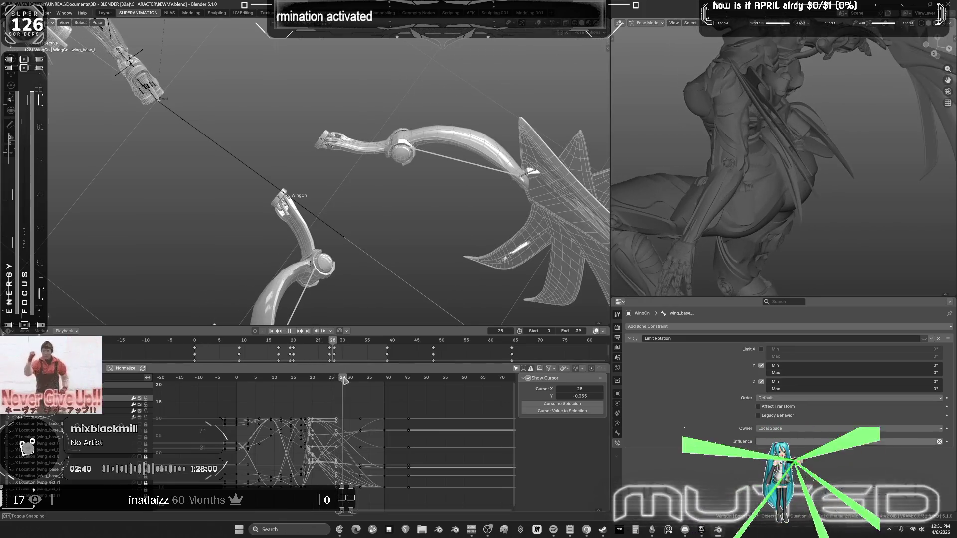
Blend a breakdown wing pose at frame 28 and key its rotation.
key("x")
key("x")
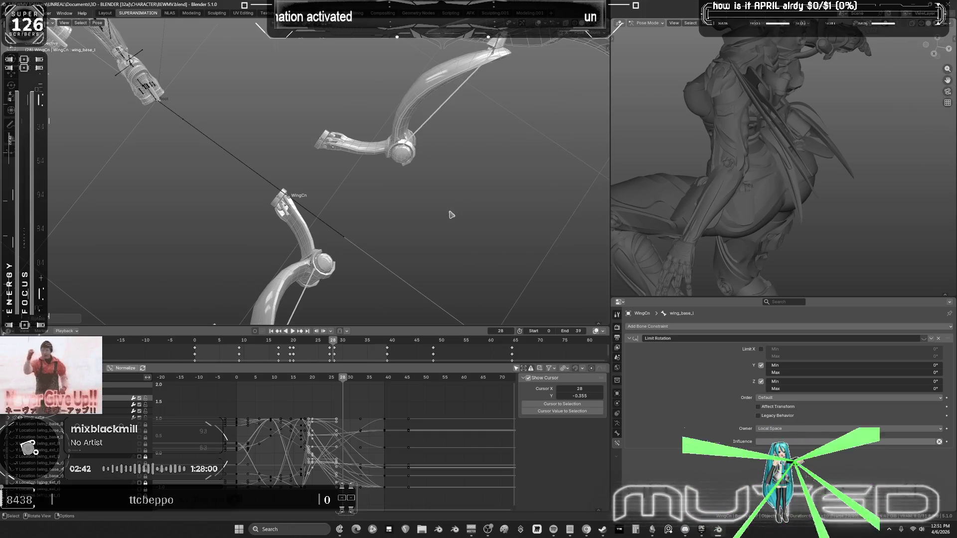
key("k")
key("shift+e")
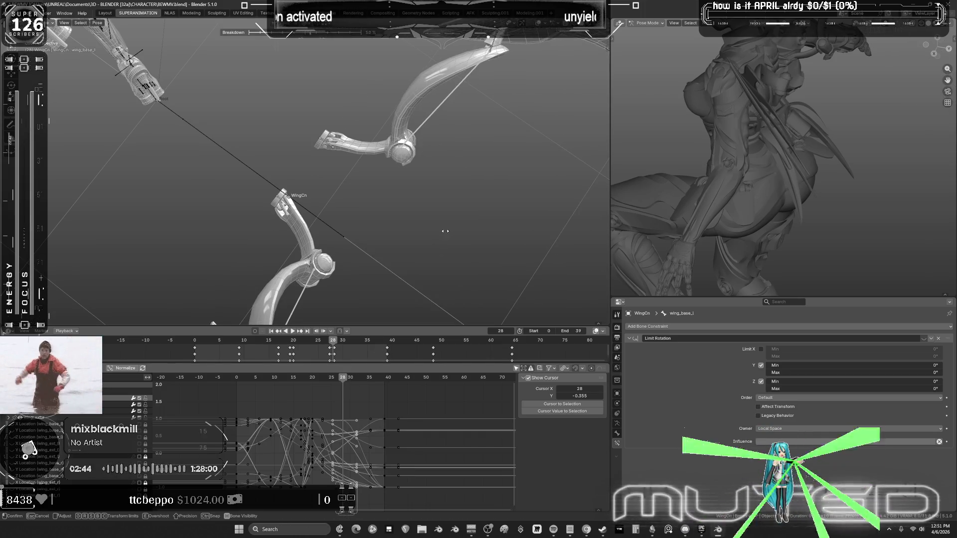
left_click(385, 154)
key("k")
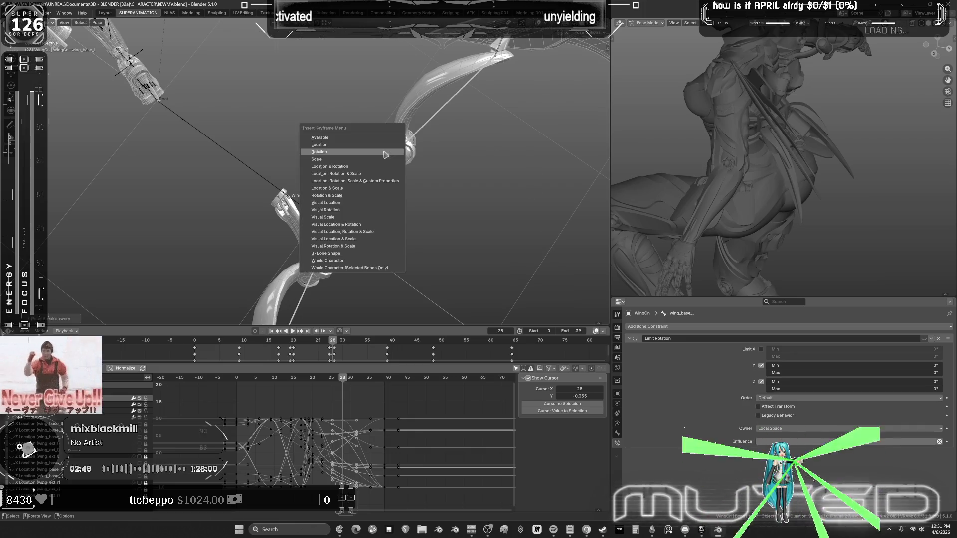
key("Return")
Cancel a second breakdown blend, frame both wings, and play the wing flap animation.
key("space")
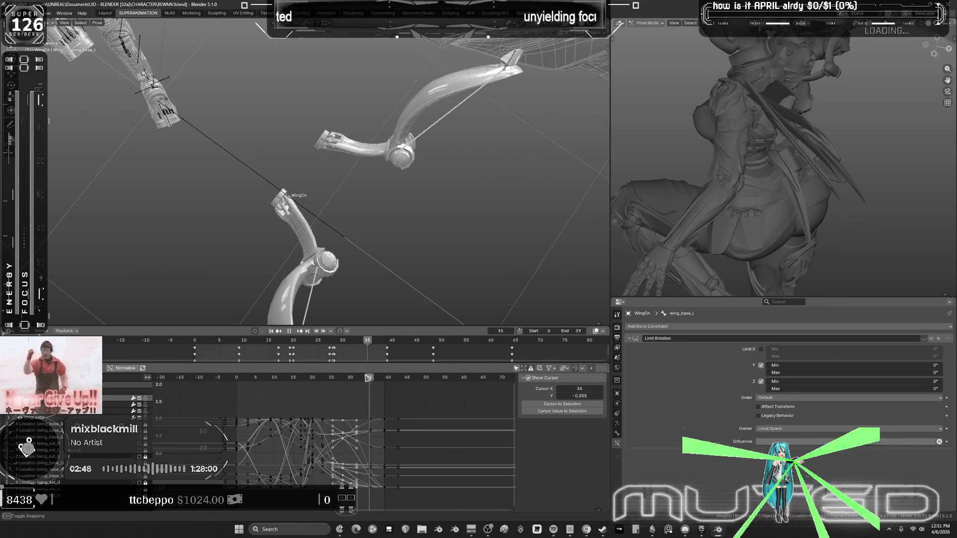
key("space")
key("shift+e")
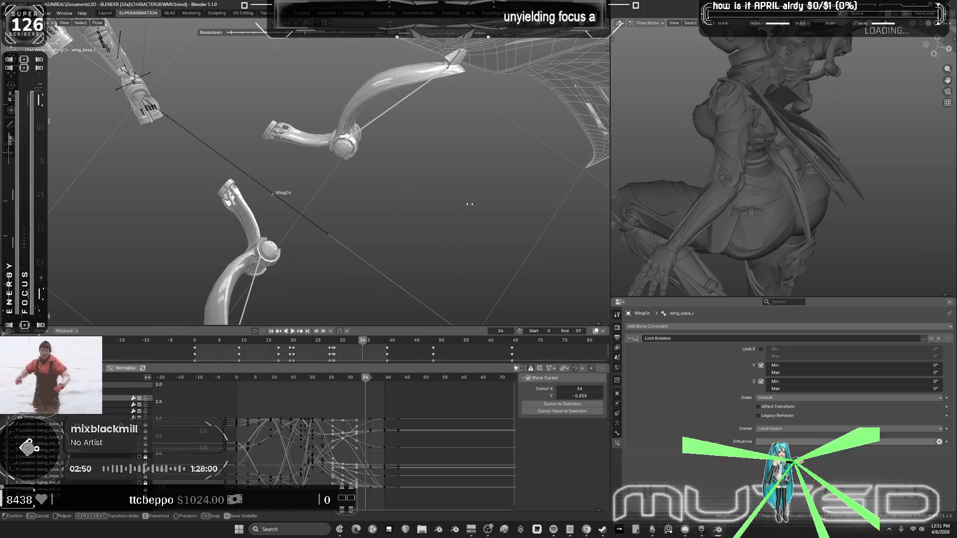
right_click(472, 207)
mouse_move(471, 207)
middle_mouse_down()
mouse_move(424, 190)
mouse_move(373, 234)
middle_mouse_up()
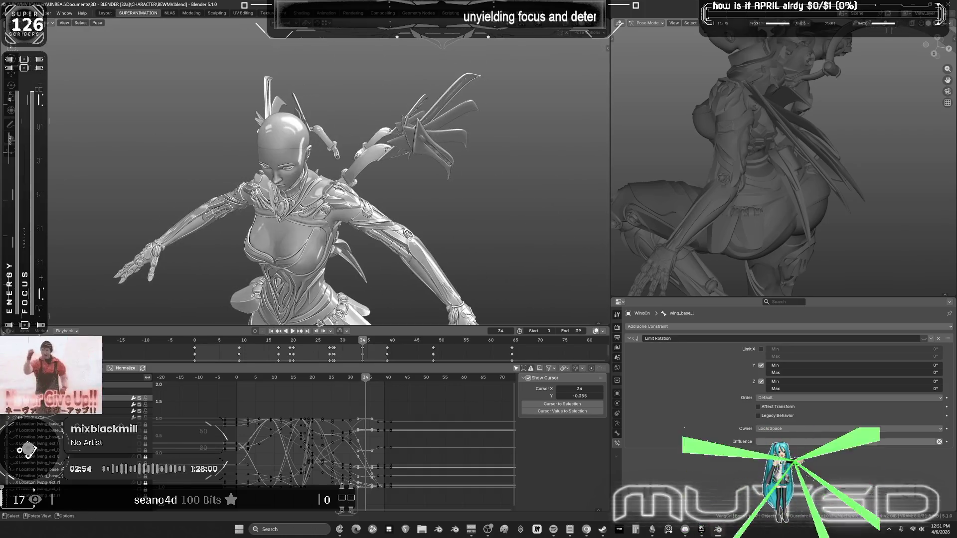
left_click(293, 332)
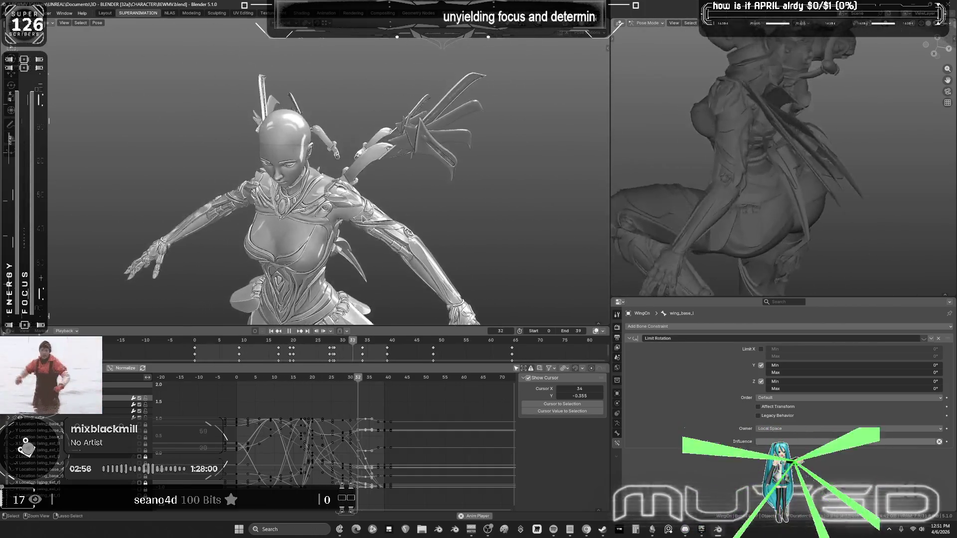
Review the flap in a maximized viewport, restore the layout, and show bone and grid overlays.
key("ctrl+space")
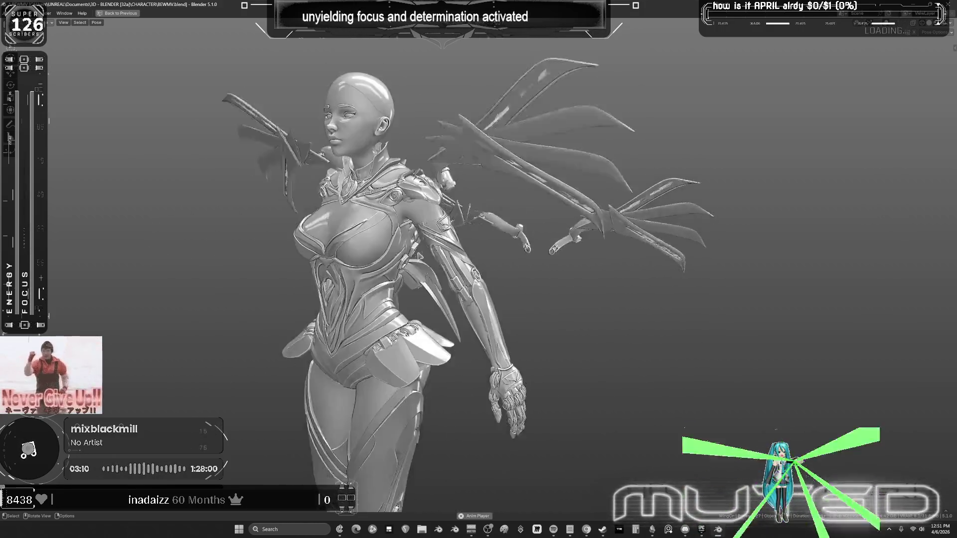
key("ctrl+alt+space")
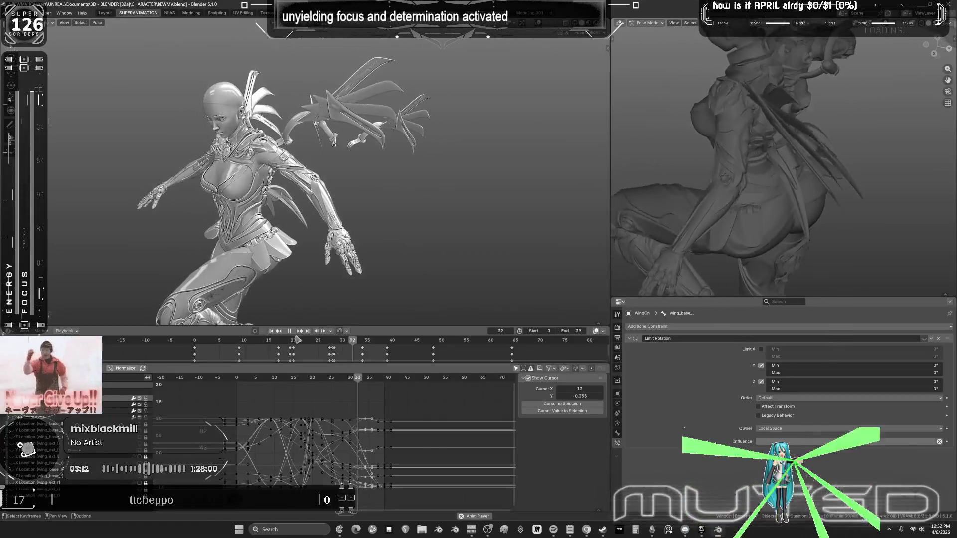
middle_click_drag(293, 235, 349, 194)
key("shift+alt+z")
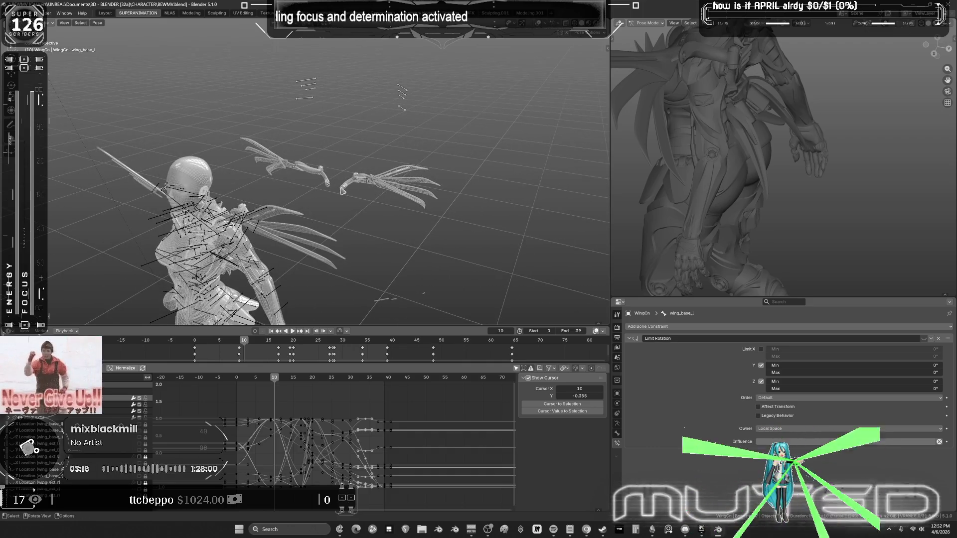
Rotate the wing-base rotation bone on its local Y axis and key its rotation at frame 18.
left_click(344, 193)
key("space")
left_click_drag(280, 383, 309, 355)
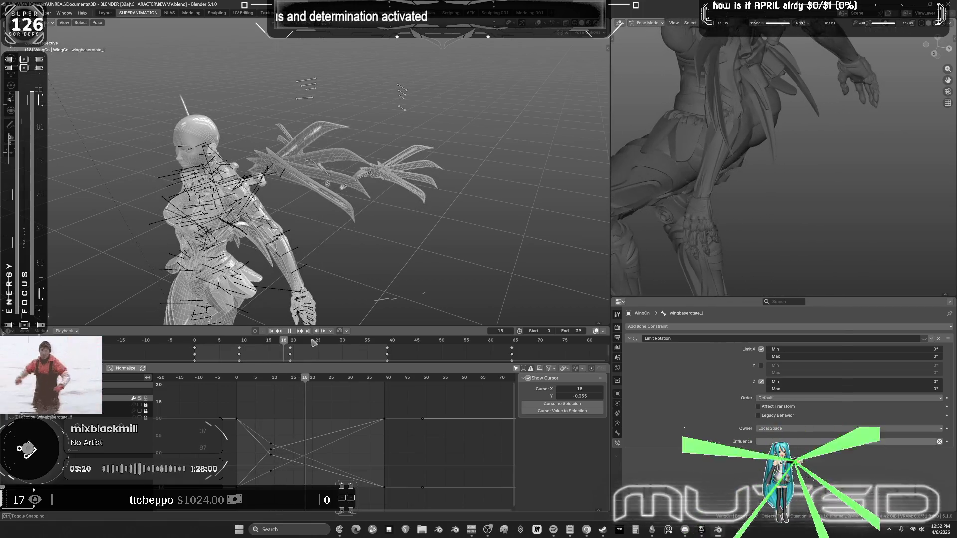
middle_click_drag(429, 164, 450, 147)
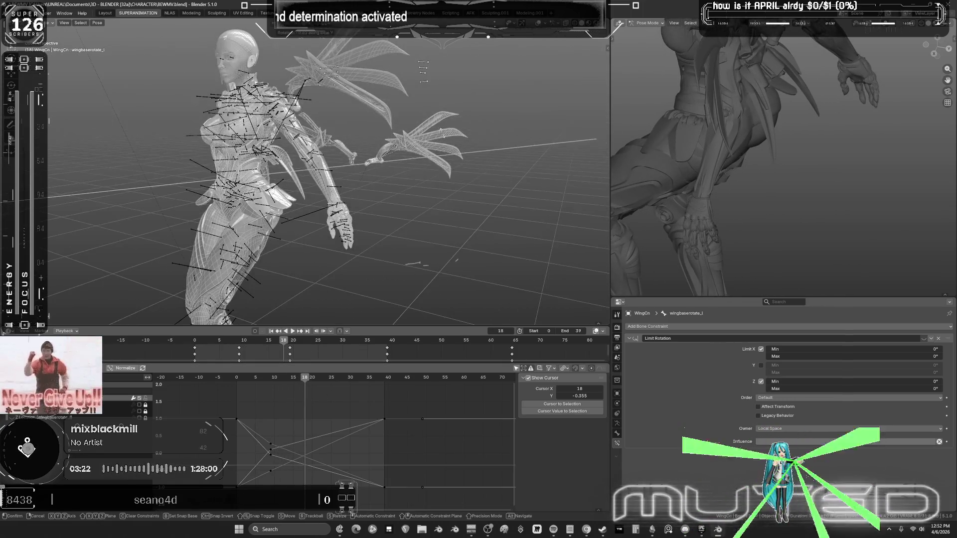
key("r")
key("y")
key("y")
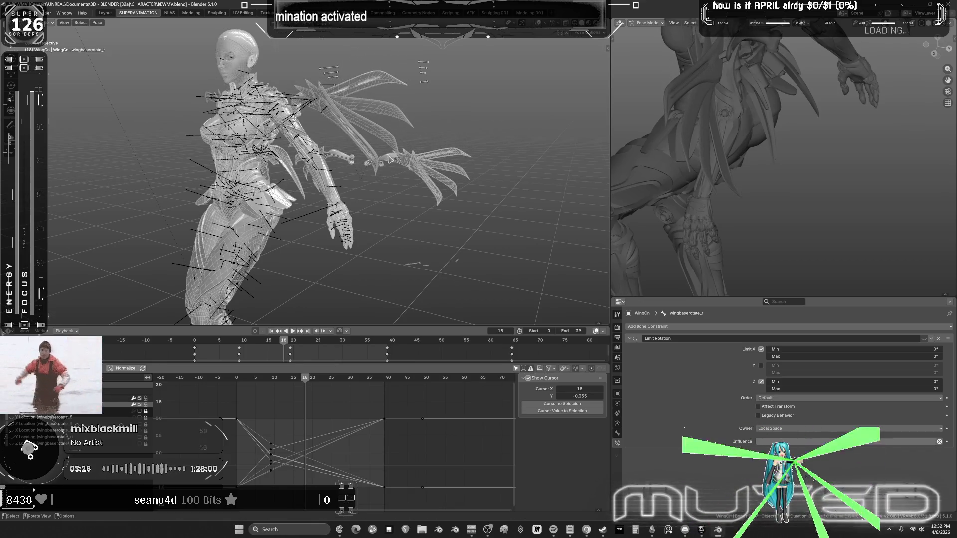
right_click(388, 160)
left_click(378, 211)
At frame 24, blend a breakdown wing pose, key its rotation, and play it back.
left_click_drag(306, 383, 330, 385)
key("shift+e")
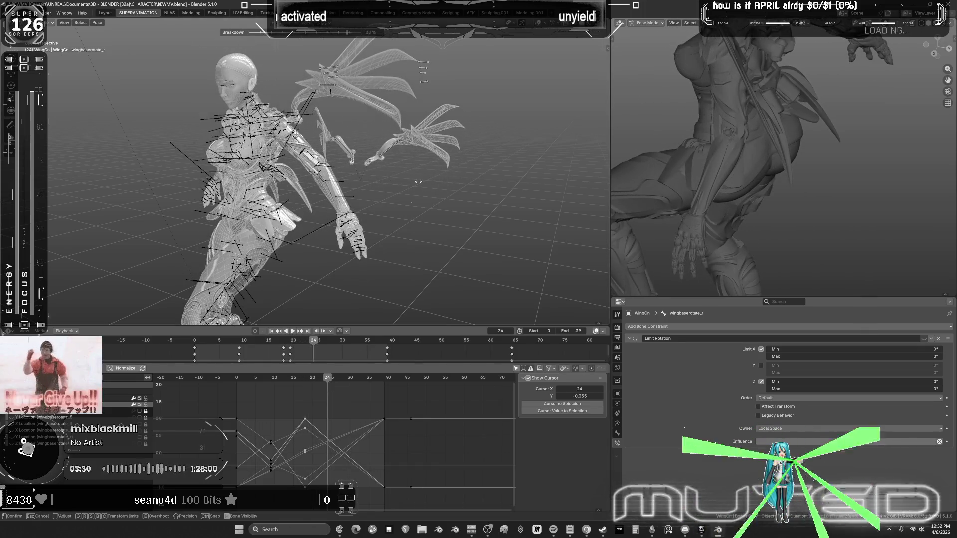
left_click(429, 187)
key("k")
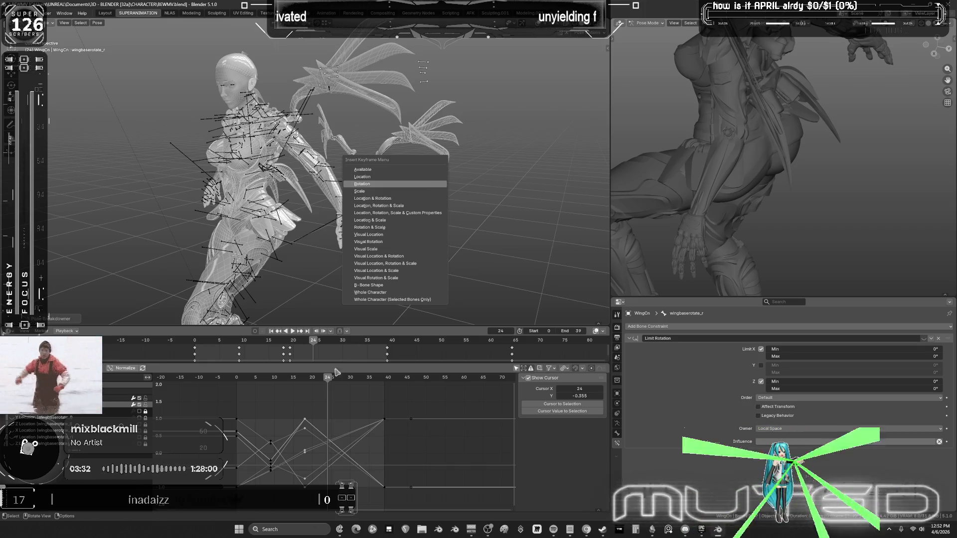
key("Return")
key("space")
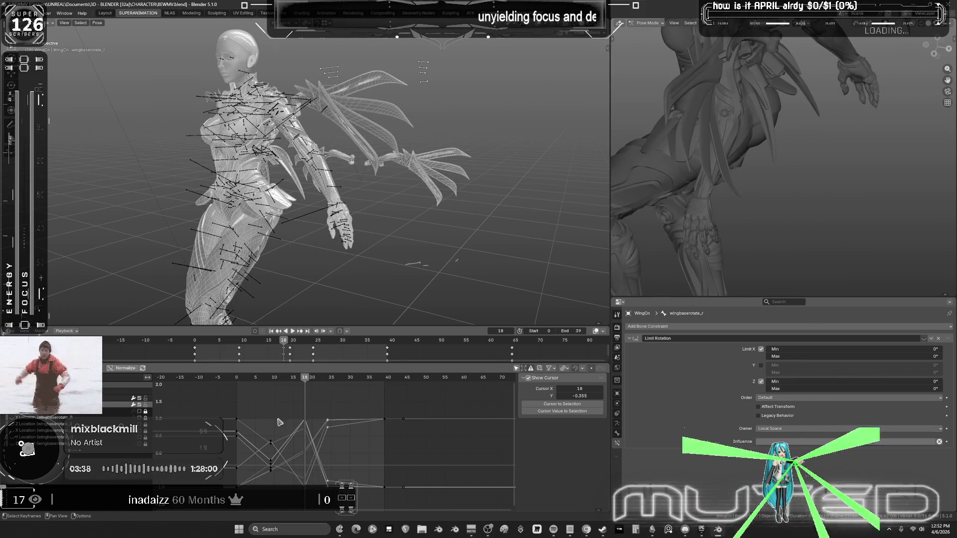
Set the keys to Bézier interpolation, then box-select the wing-base keys and apply an easing.
right_click(316, 393)
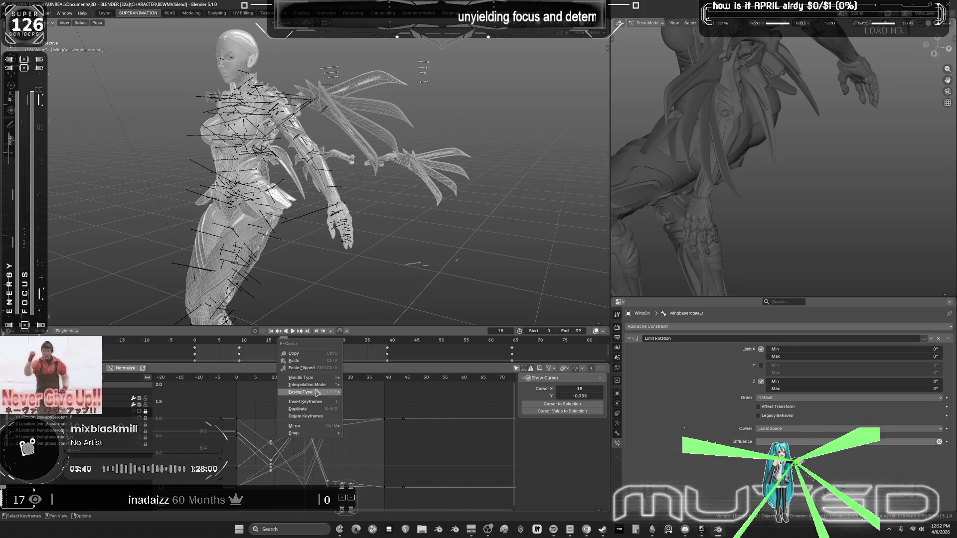
mouse_move(324, 385)
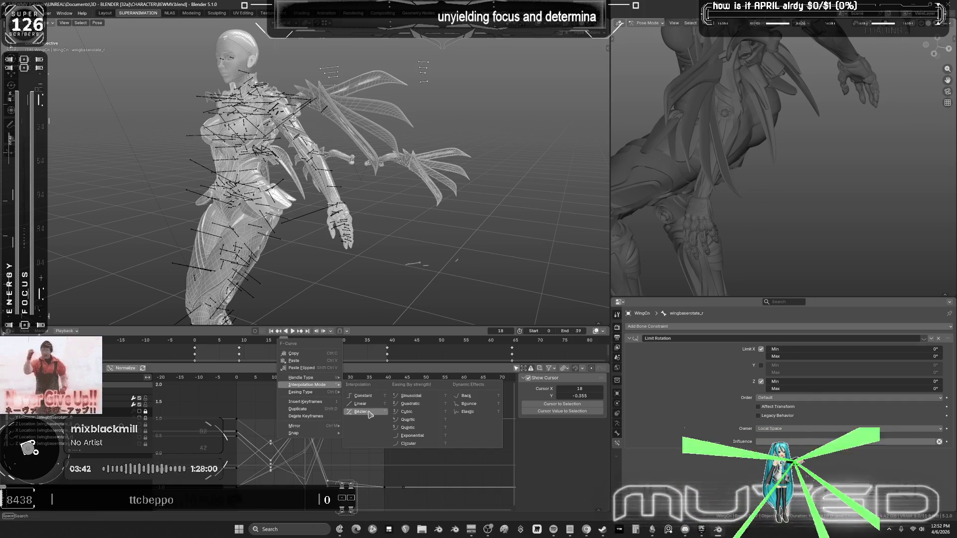
left_click(371, 413)
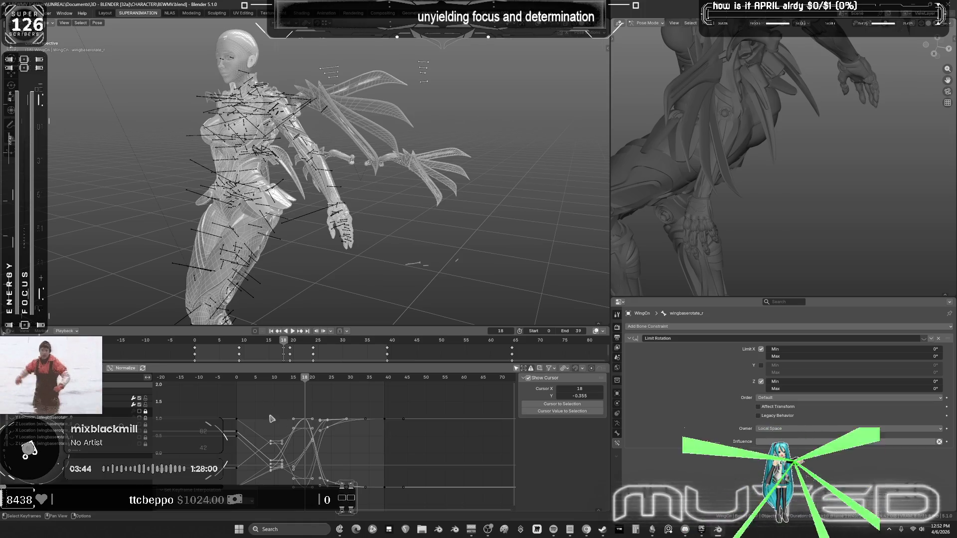
left_click_drag(264, 394, 316, 483)
right_click(306, 423)
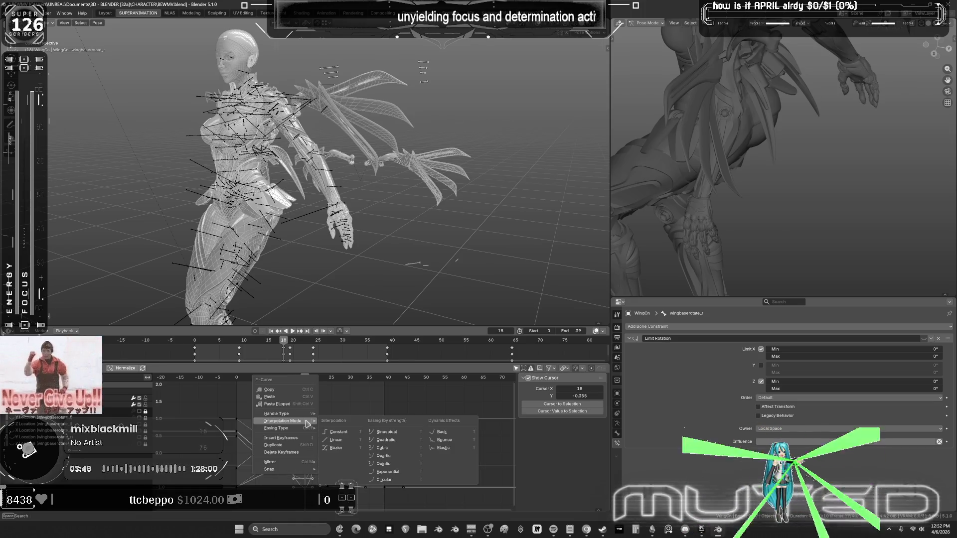
key("Return")
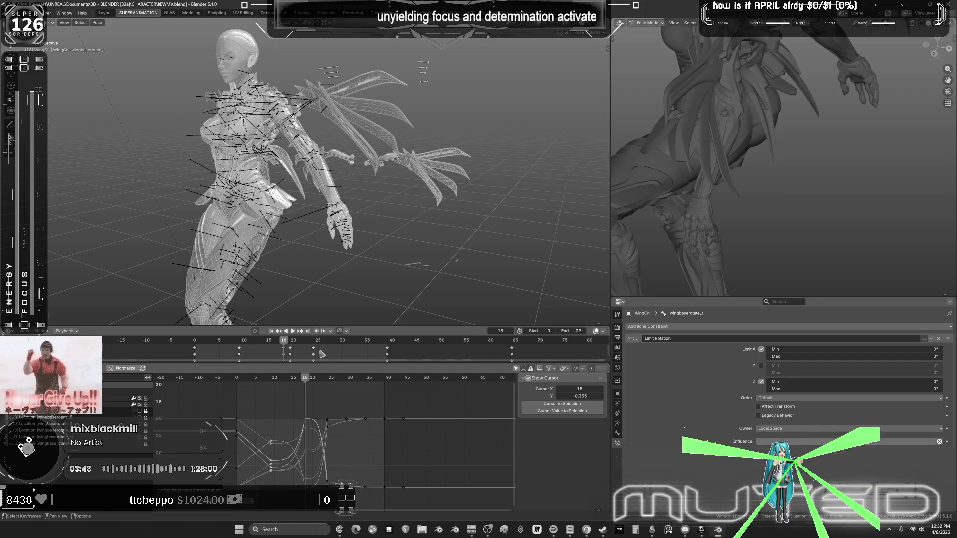
Switch the selected wing-base keys to Circular easing and shift them 4 frames later.
left_click(293, 332)
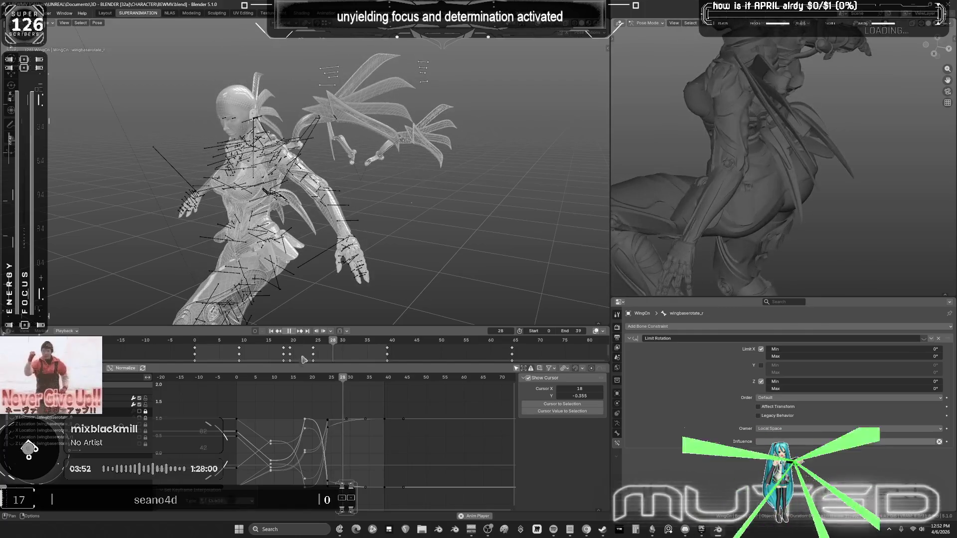
left_click_drag(345, 381, 308, 422)
mouse_move(306, 422)
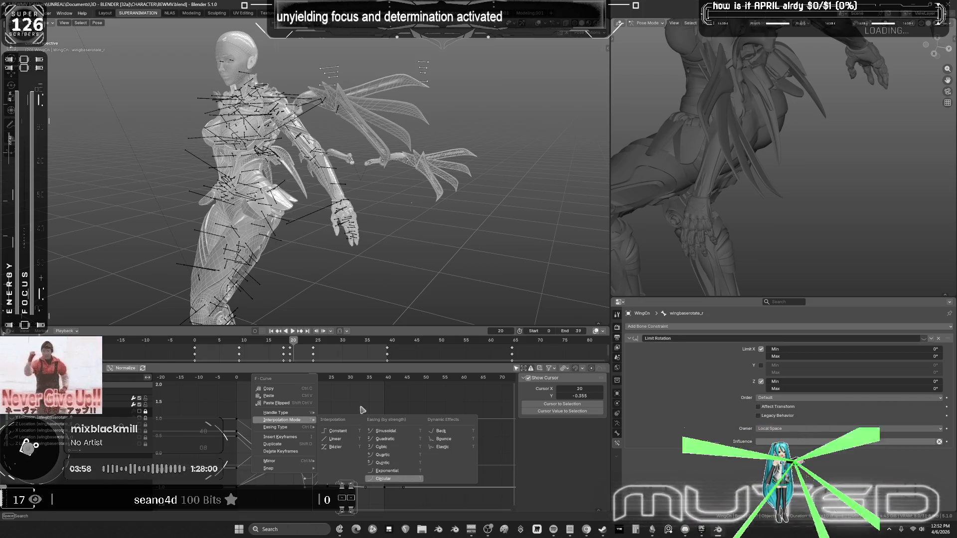
key("Return")
key("space")
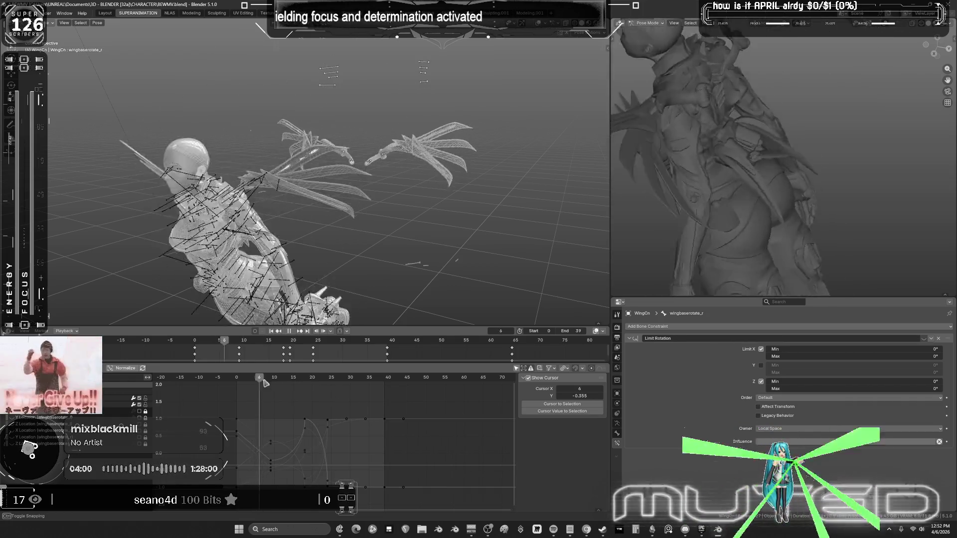
mouse_move(293, 378)
left_mouse_down()
mouse_move(295, 388)
mouse_move(345, 410)
left_mouse_up()
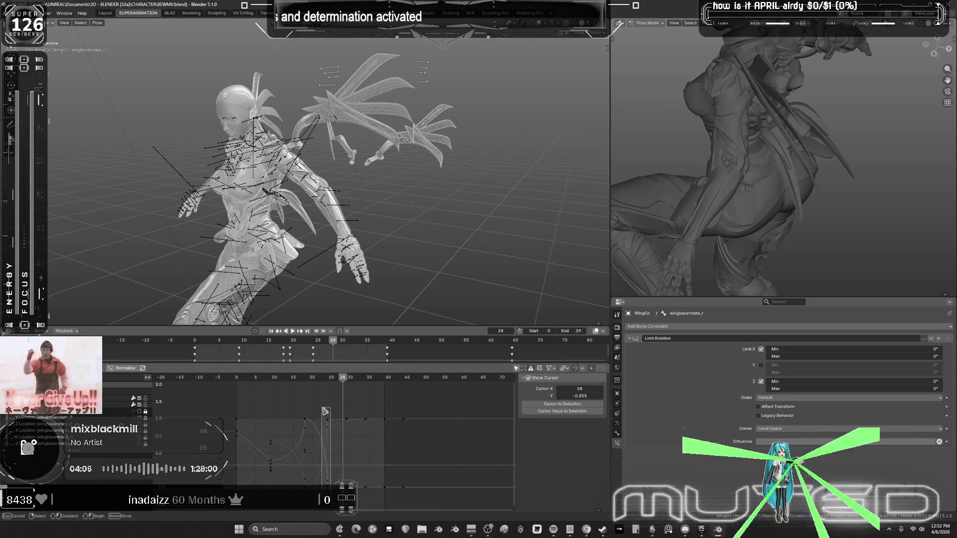
key("4")
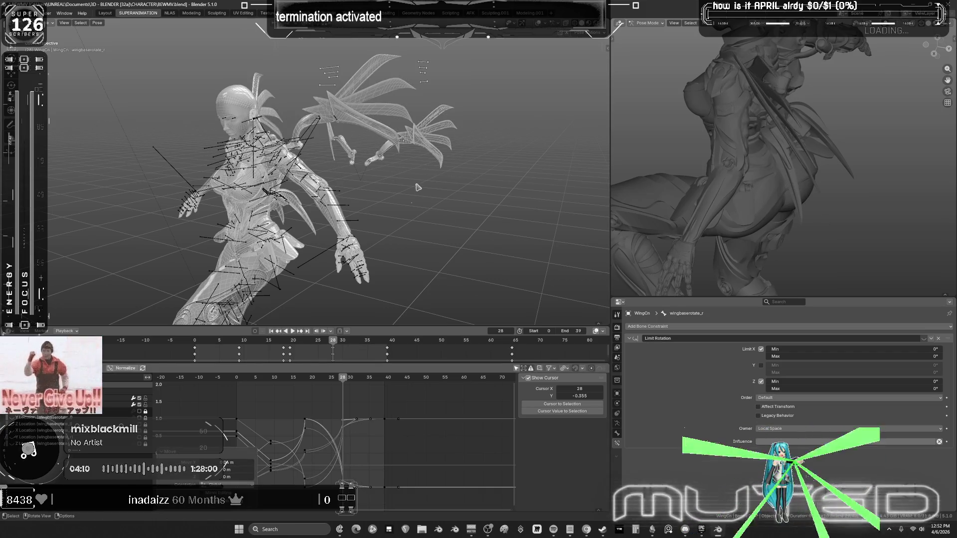
left_click(372, 248)
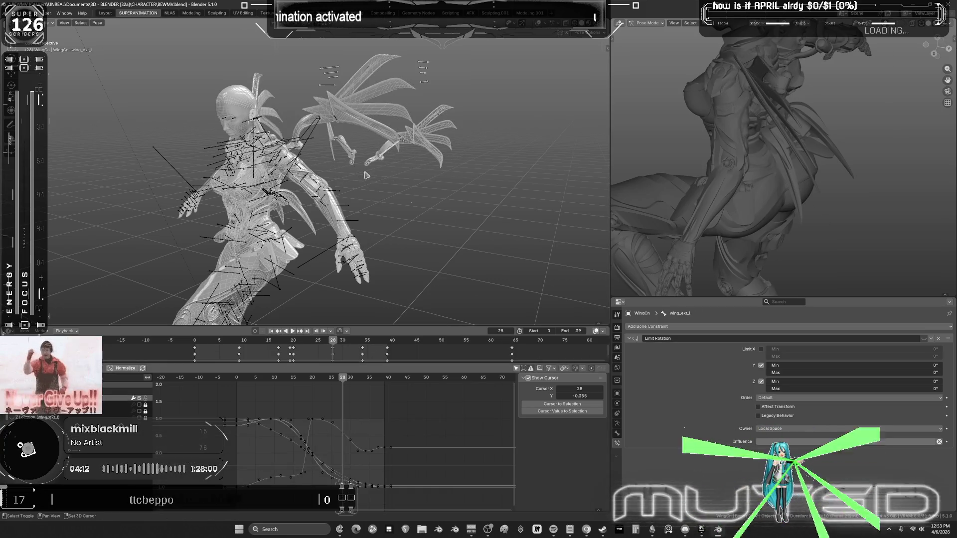
At frame 12, rotate the wing bone around its local X axis and view it from the front.
mouse_move(342, 380)
left_mouse_down()
mouse_move(237, 384)
mouse_move(312, 402)
left_mouse_up()
mouse_move(382, 220)
middle_mouse_down()
mouse_move(389, 251)
mouse_move(440, 175)
middle_mouse_up()
key("r")
key("x")
key("x")
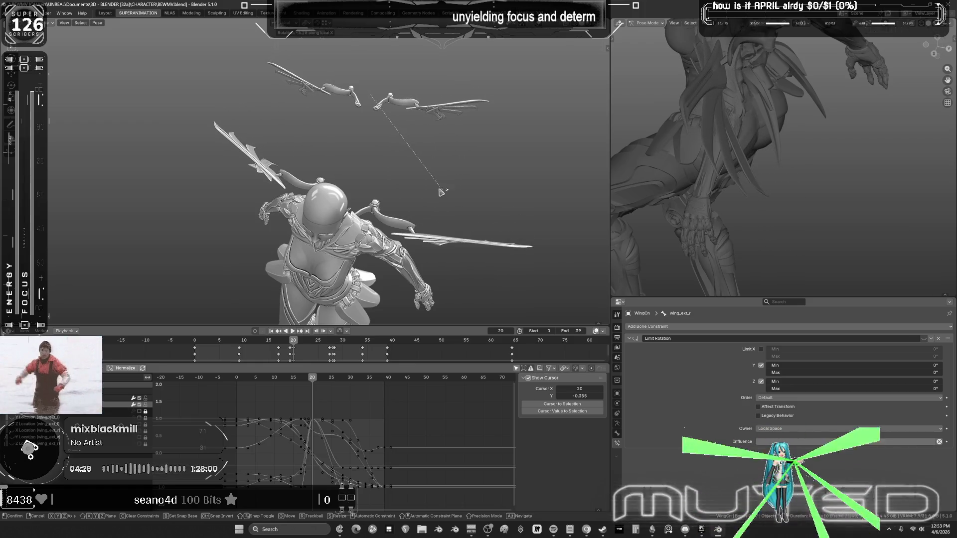
left_click(445, 194)
key("KP_1")
key("k")
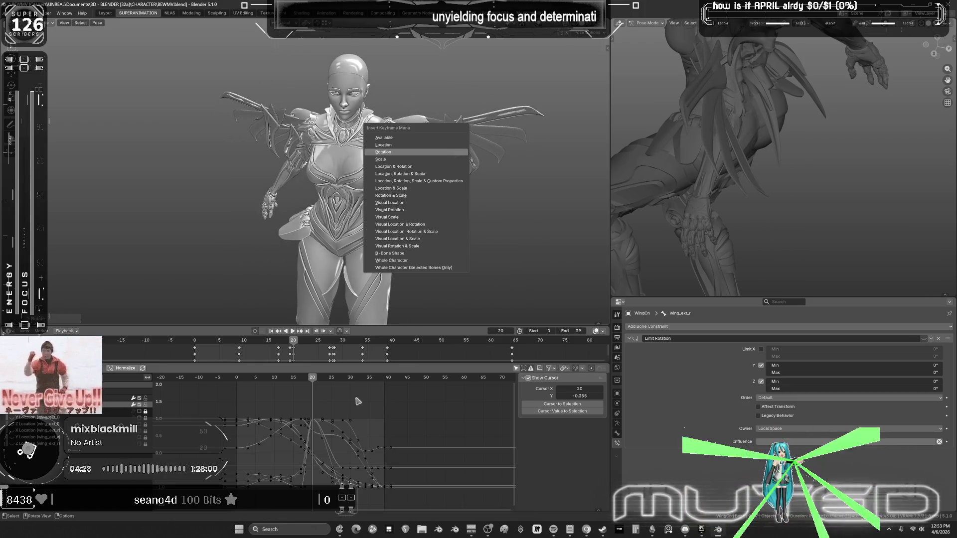
key("Return")
At frame 18, blend a breakdown wing pose and adjust its X rotation.
middle_click_drag(360, 414, 378, 386, "ctrl")
mouse_move(378, 385)
left_mouse_down()
mouse_move(363, 382)
mouse_move(383, 351)
left_mouse_up()
key("shift+e")
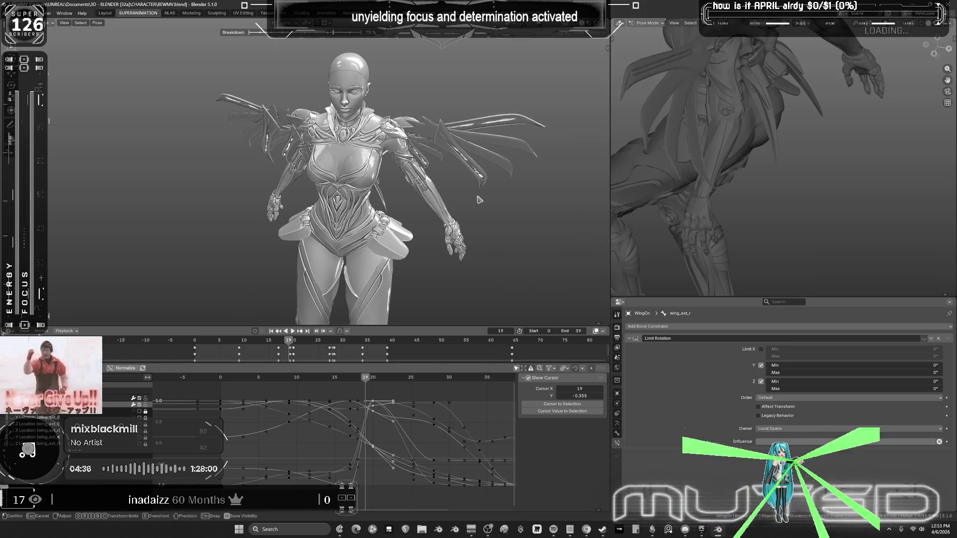
left_click(440, 202)
right_click(454, 192)
key("Escape")
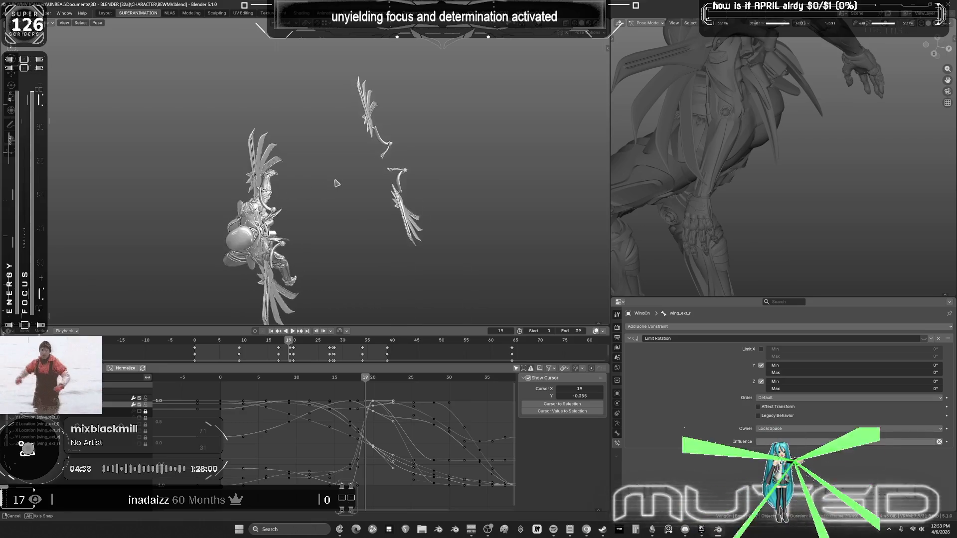
key("r")
key("x")
key("x")
left_click(380, 197)
middle_click_drag(380, 197, 409, 147)
right_click(408, 149)
left_click(408, 149)
Blend a breakdown wing pose at frame 20, key it, and play the flap back.
mouse_move(368, 379)
left_mouse_down()
mouse_move(356, 382)
mouse_move(365, 380)
left_mouse_up()
scroll(409, 209, "up", 2)
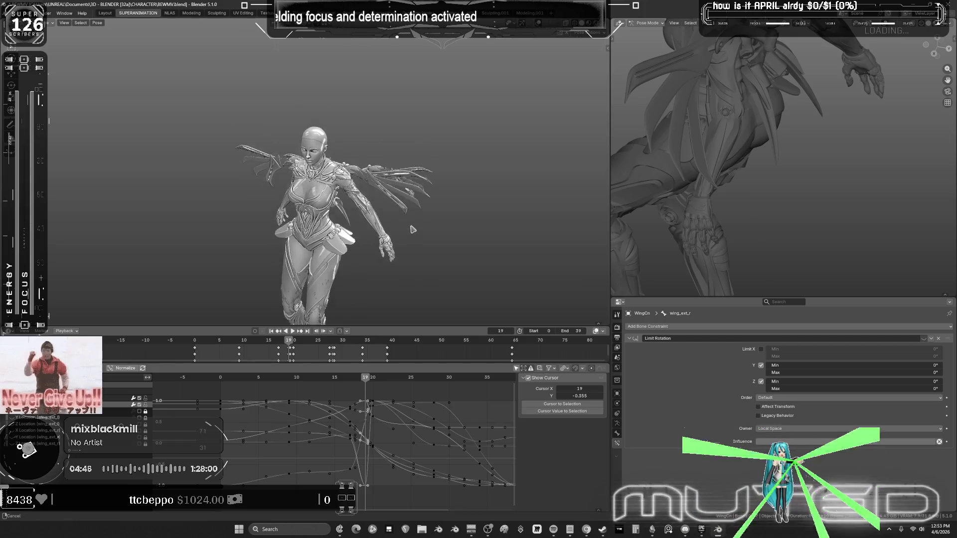
key("shift+e")
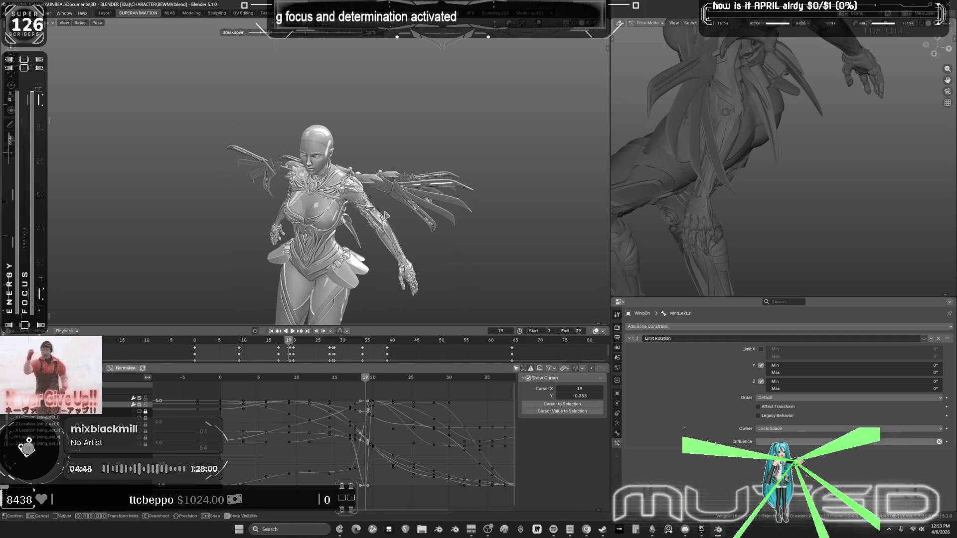
left_click(387, 214)
key("k")
left_click(389, 319)
key("space")
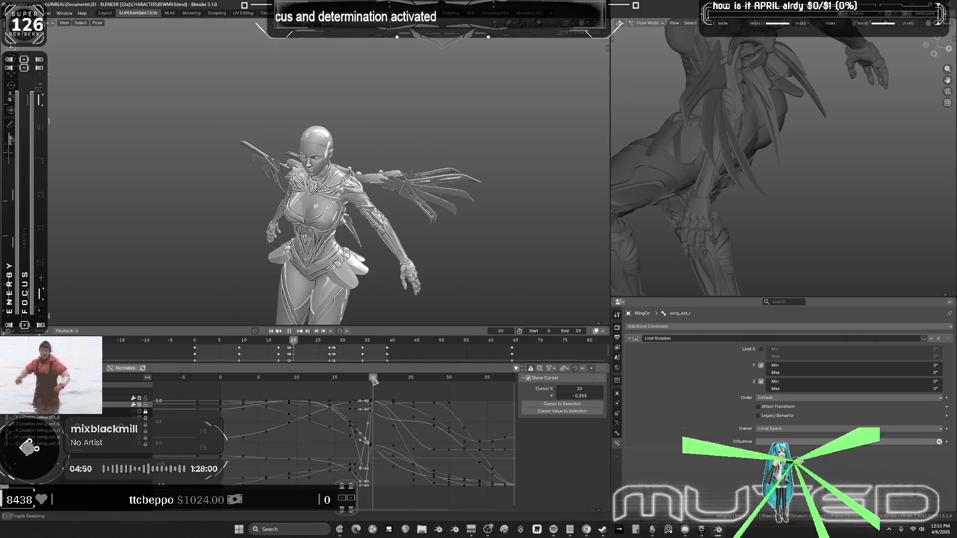
left_click(352, 380)
key("space")
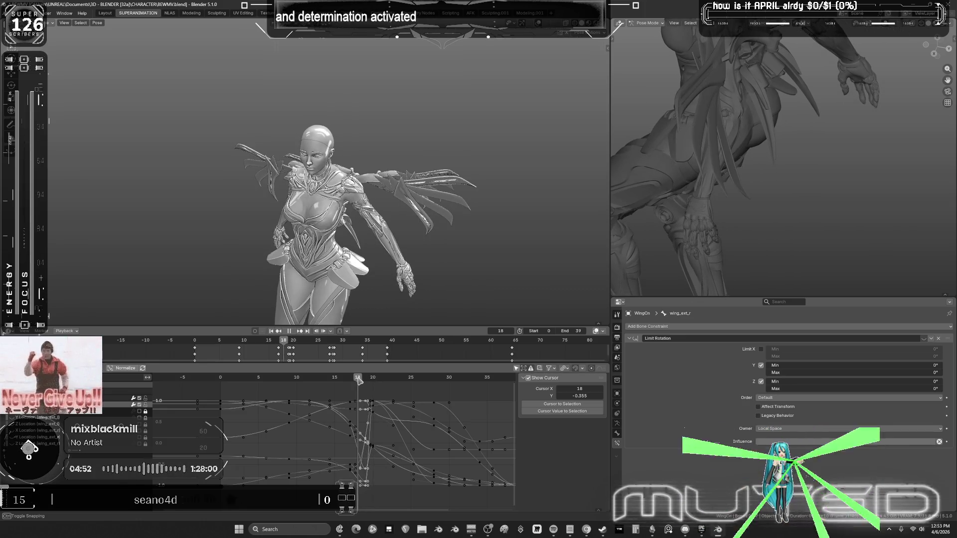
Blend and key breakdown wing rotation poses at frames 19 and 20.
left_click_drag(352, 381, 365, 380)
key("shift+e")
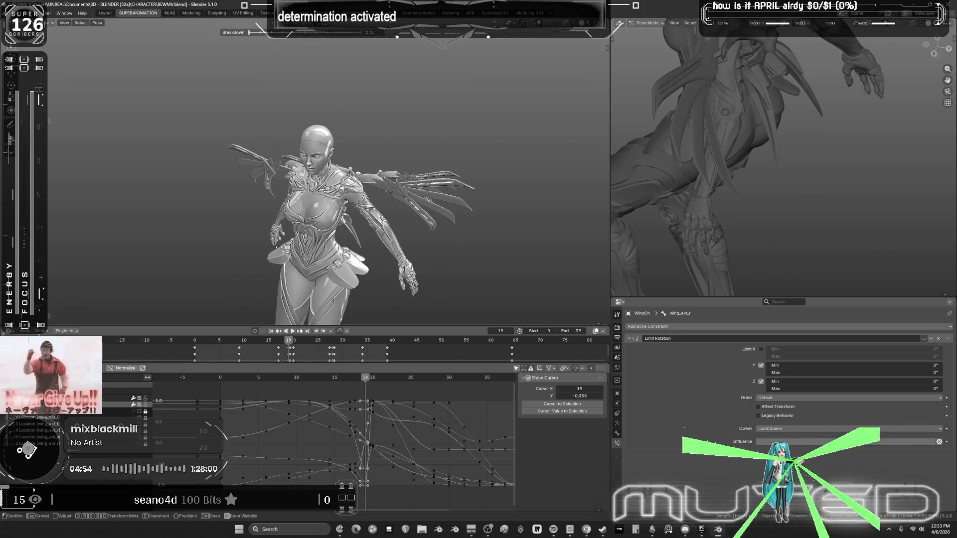
left_click(283, 243)
key("k")
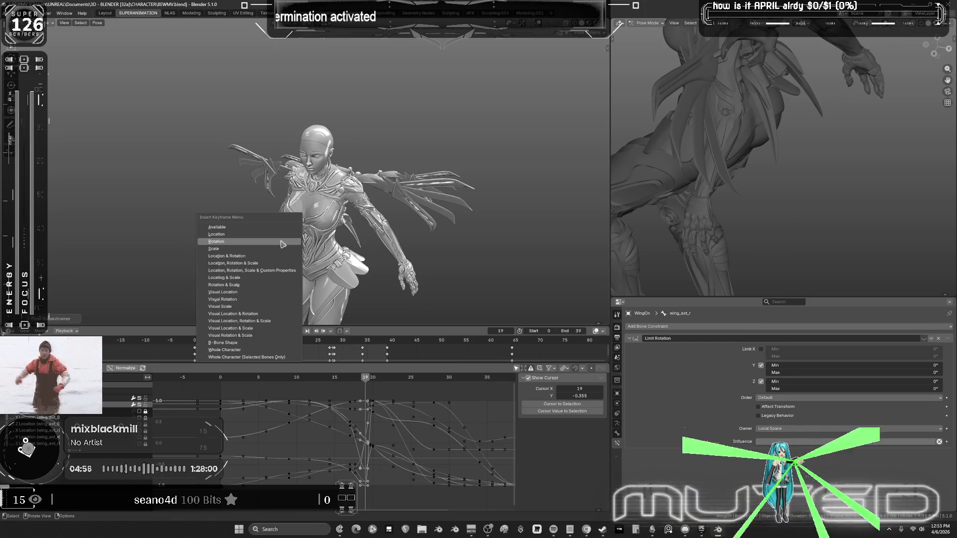
key("Return")
mouse_move(366, 379)
left_mouse_down()
mouse_move(368, 389)
mouse_move(400, 392)
mouse_move(375, 391)
left_mouse_up()
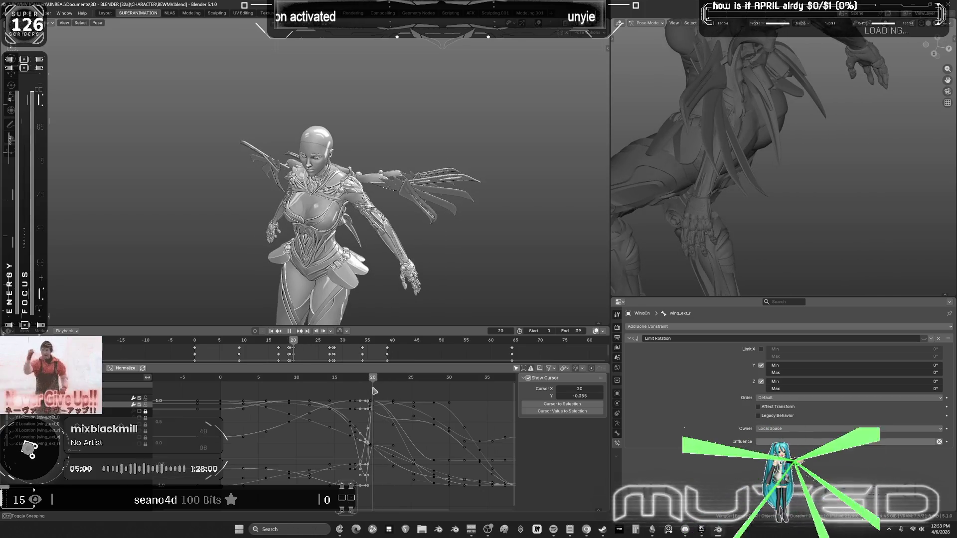
key("shift+e")
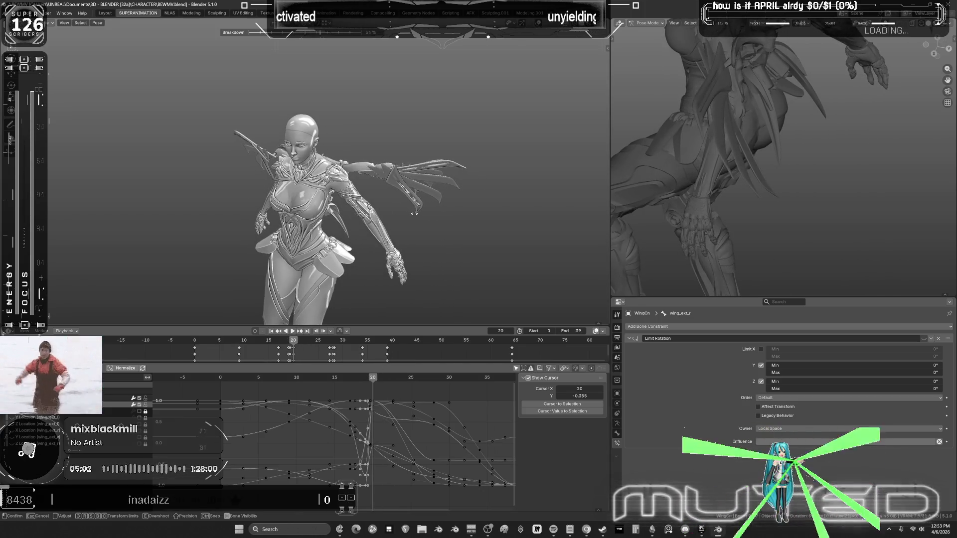
left_click(444, 220)
key("k")
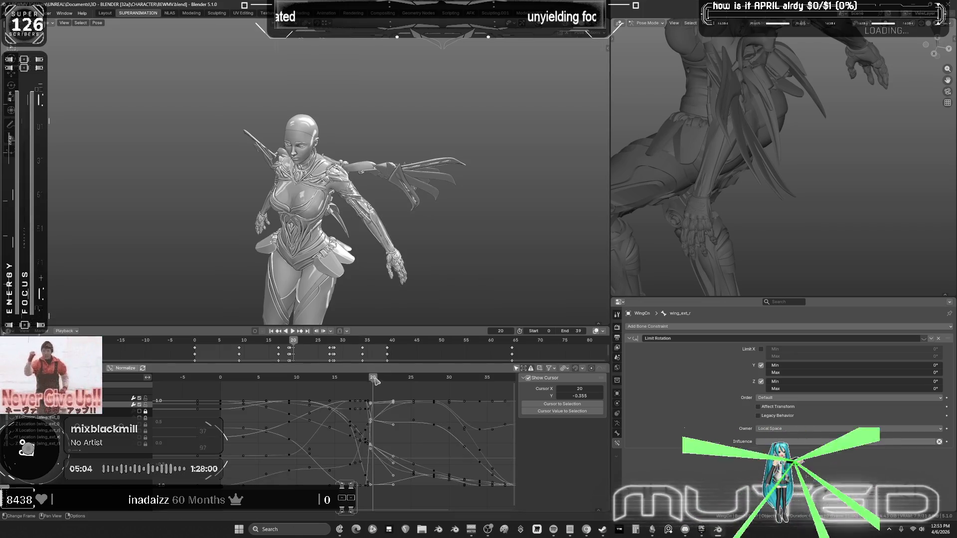
Redo the frame 19 breakdown wing pose and key its rotation.
left_click_drag(374, 378, 367, 380)
key("shift+e")
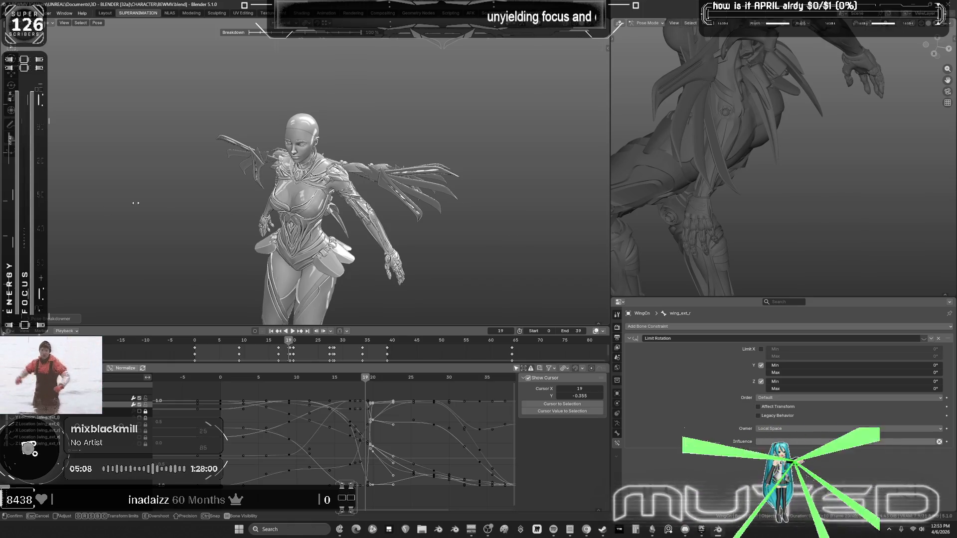
left_click(406, 255)
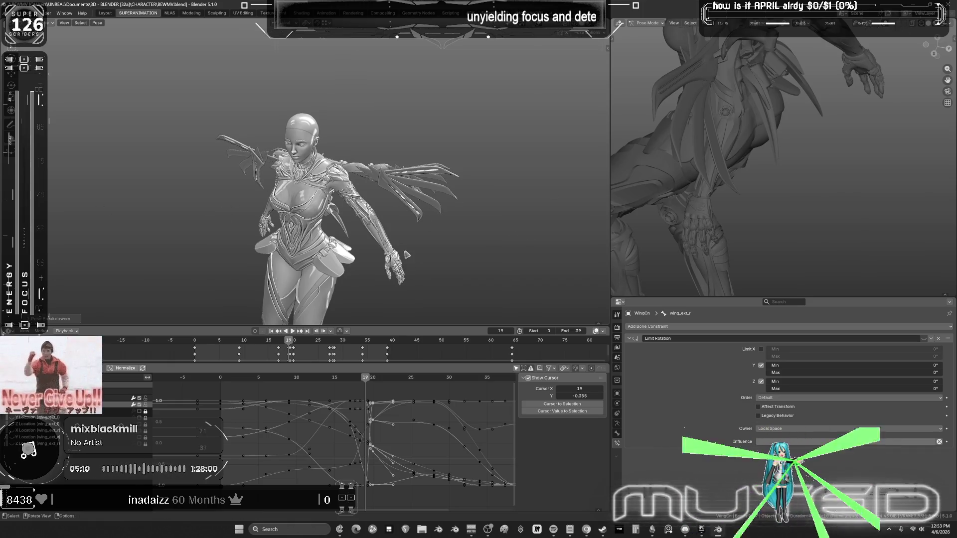
right_click(412, 241)
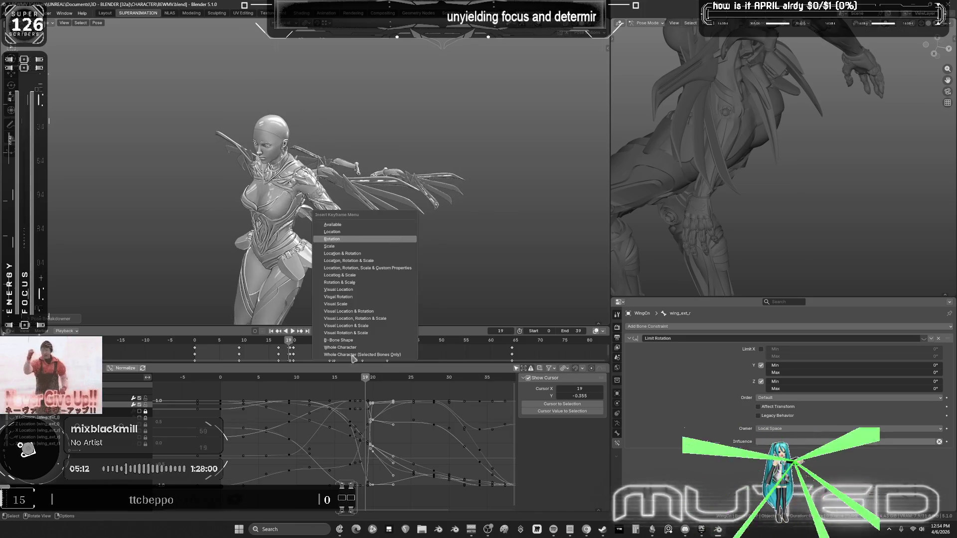
left_click(411, 241)
mouse_move(366, 378)
left_mouse_down()
mouse_move(251, 380)
mouse_move(488, 375)
mouse_move(426, 375)
left_mouse_up()
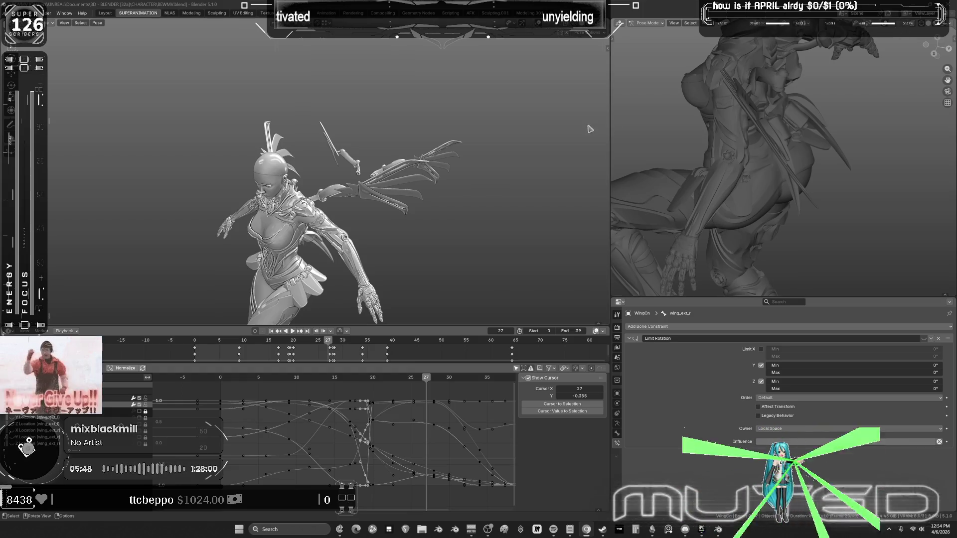
In the maximized Graph Editor, delete the wing keys between frames 15.5 and 19.5, then replay.
mouse_move(329, 199)
middle_mouse_down()
mouse_move(319, 200)
mouse_move(349, 189)
middle_mouse_up()
mouse_move(269, 378)
left_mouse_down()
mouse_move(252, 377)
mouse_move(377, 368)
left_mouse_up()
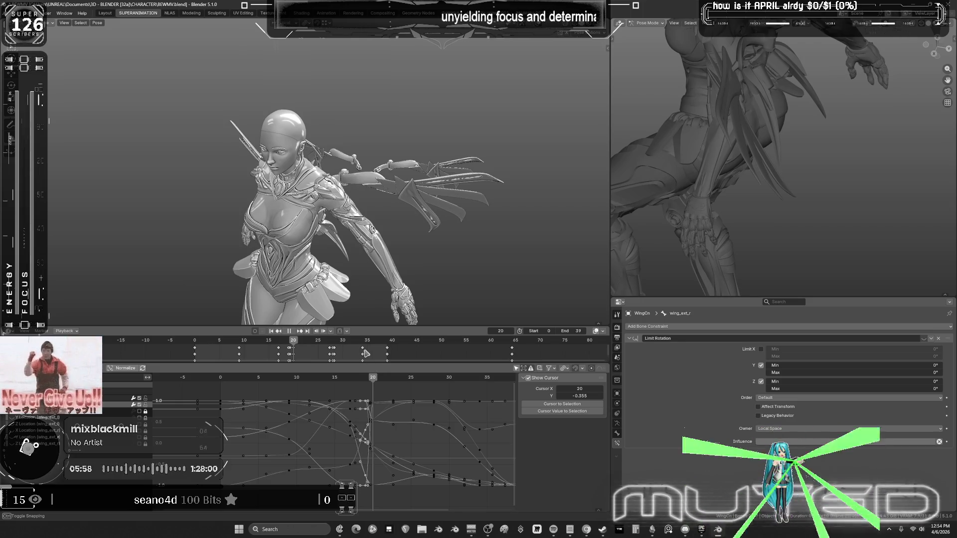
key("ctrl+space")
mouse_move(391, 384)
middle_mouse_down()
mouse_move(494, 301)
mouse_move(543, 282)
middle_mouse_up()
mouse_move(641, 144)
left_mouse_down()
mouse_move(567, 427)
mouse_move(530, 445)
left_mouse_up()
key("Delete")
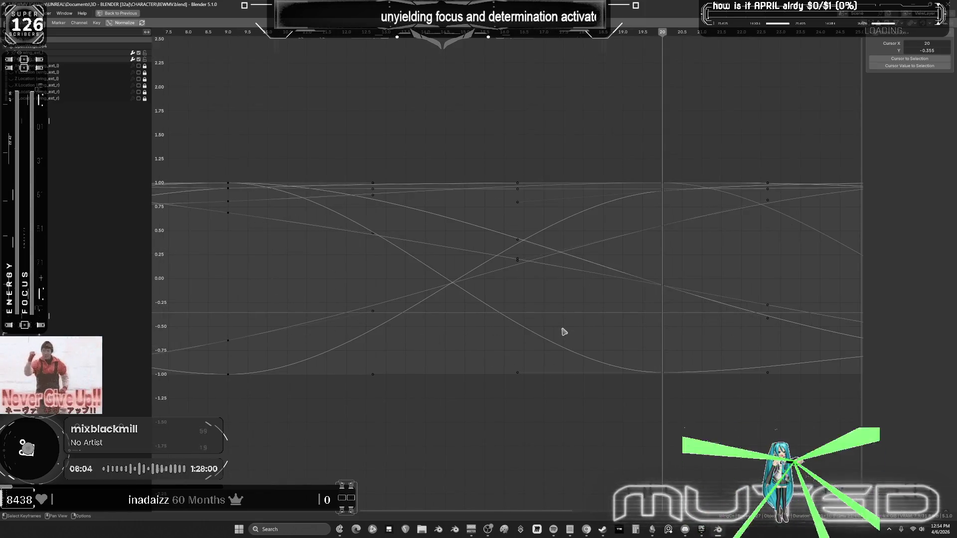
key("ctrl+space")
key("space")
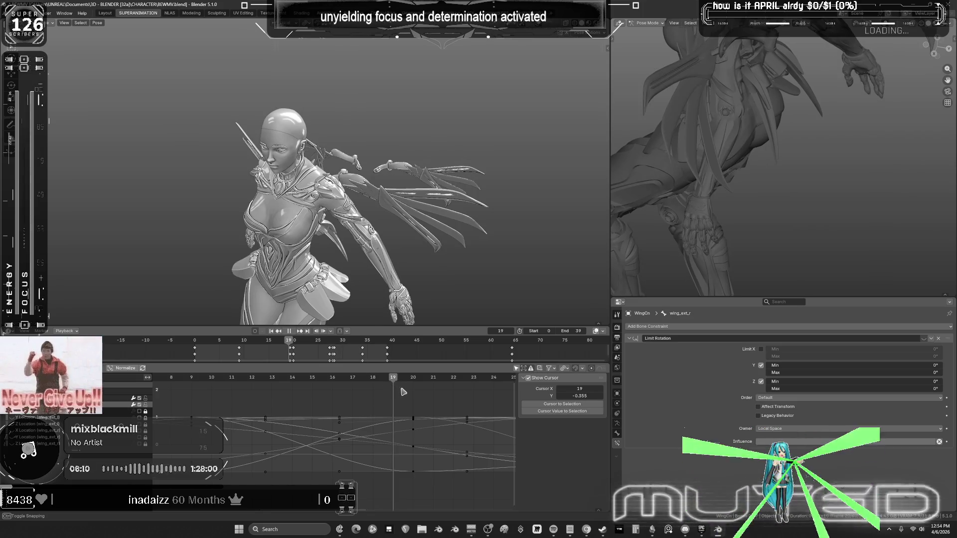
Stop playback at frame 20, show the overlays, and box-select the wing bones.
key("space")
mouse_move(444, 244)
middle_mouse_down()
mouse_move(316, 228)
mouse_move(391, 257)
mouse_move(394, 179)
mouse_move(374, 157)
middle_mouse_up()
key("shift+alt+z")
key("b")
left_click_drag(341, 125, 287, 86)
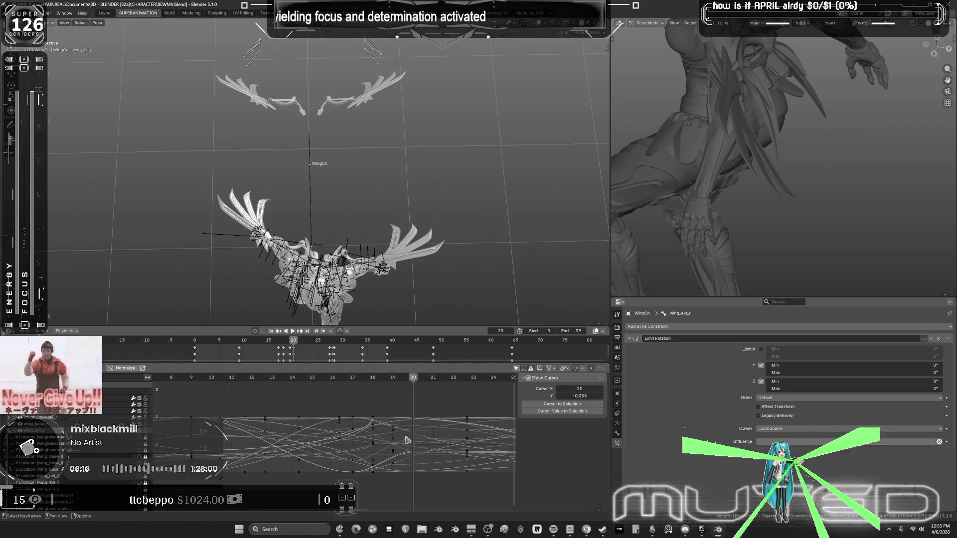
Rotate the selected wing bones at frame 15 and key their rotation.
mouse_move(244, 377)
left_mouse_down()
mouse_move(205, 377)
mouse_move(400, 392)
left_mouse_up()
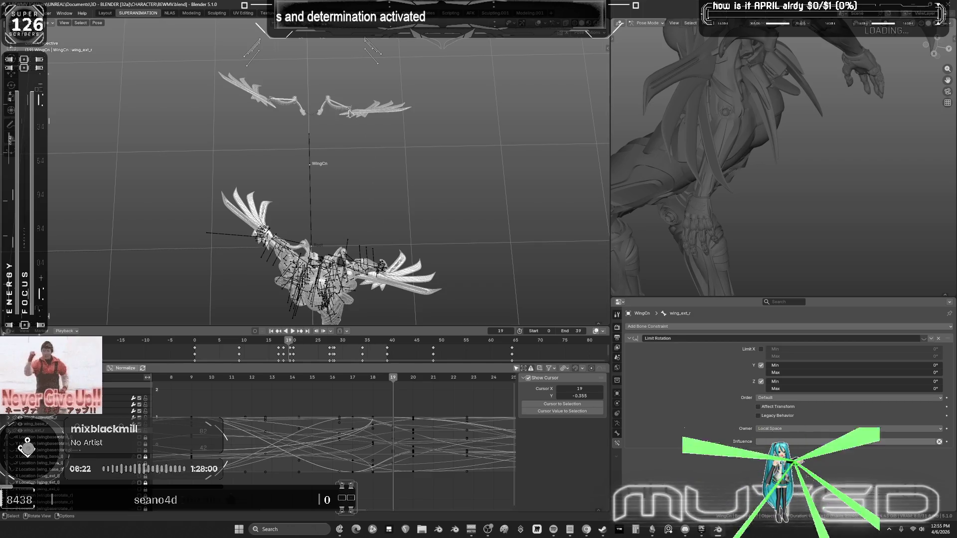
key("r")
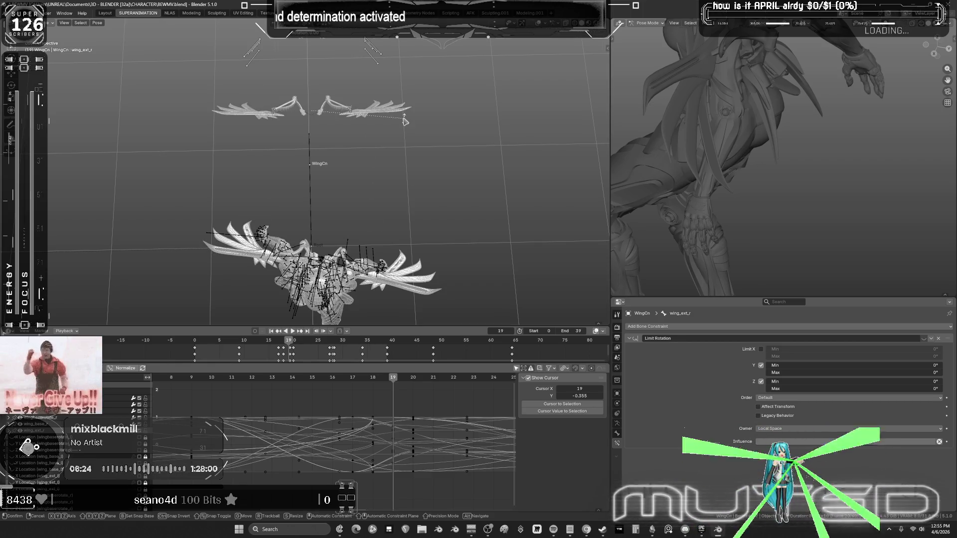
left_click(405, 121)
key("i")
left_click(405, 119)
left_click_drag(413, 382, 273, 383)
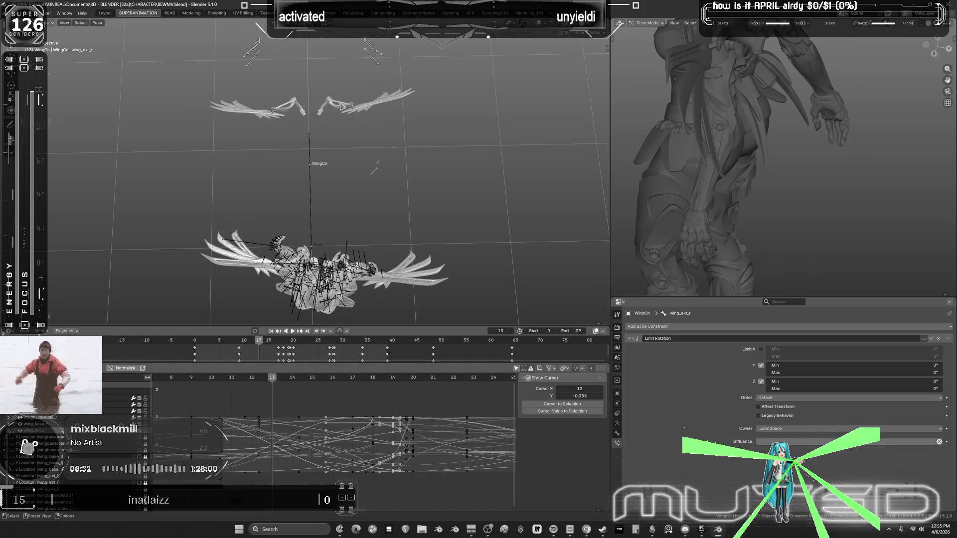
left_click(310, 140)
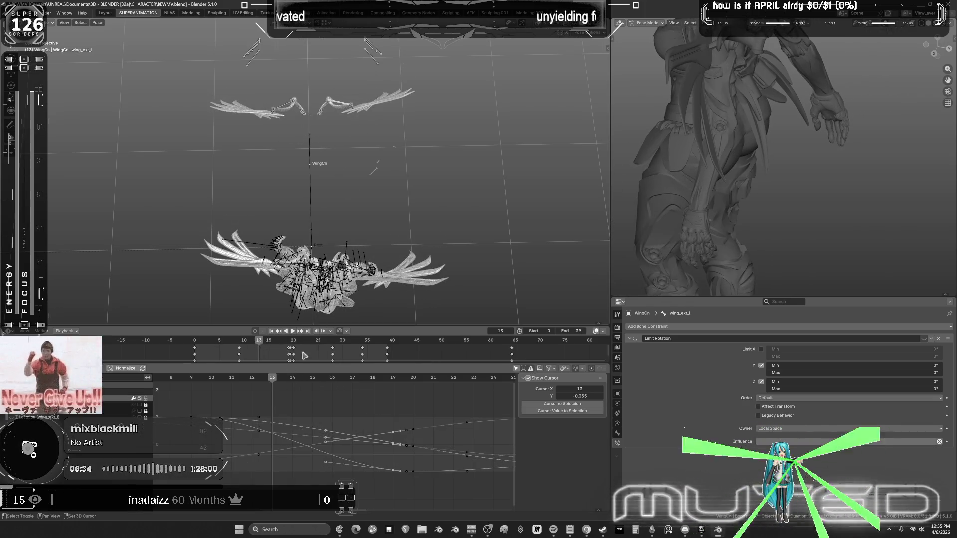
key("ctrl+z")
key("Down")
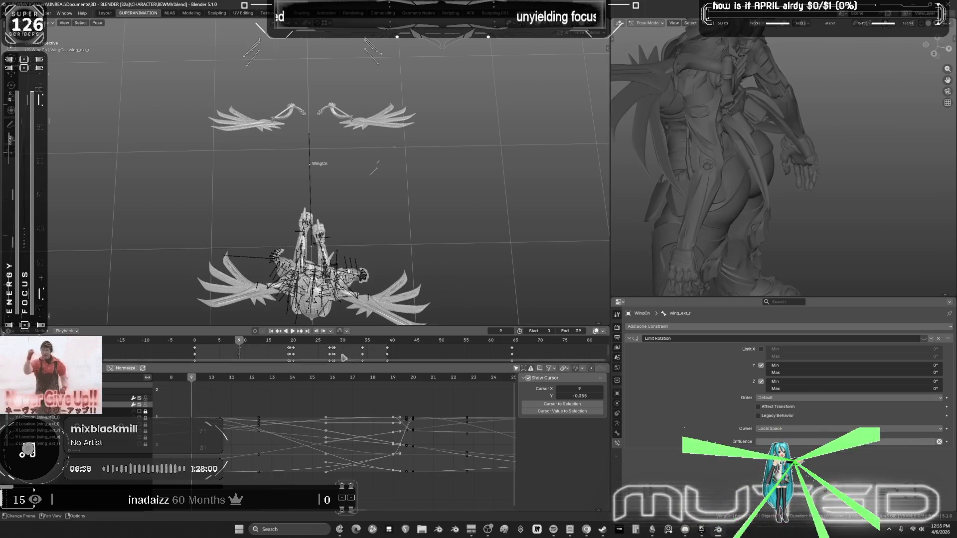
left_click_drag(210, 384, 314, 390)
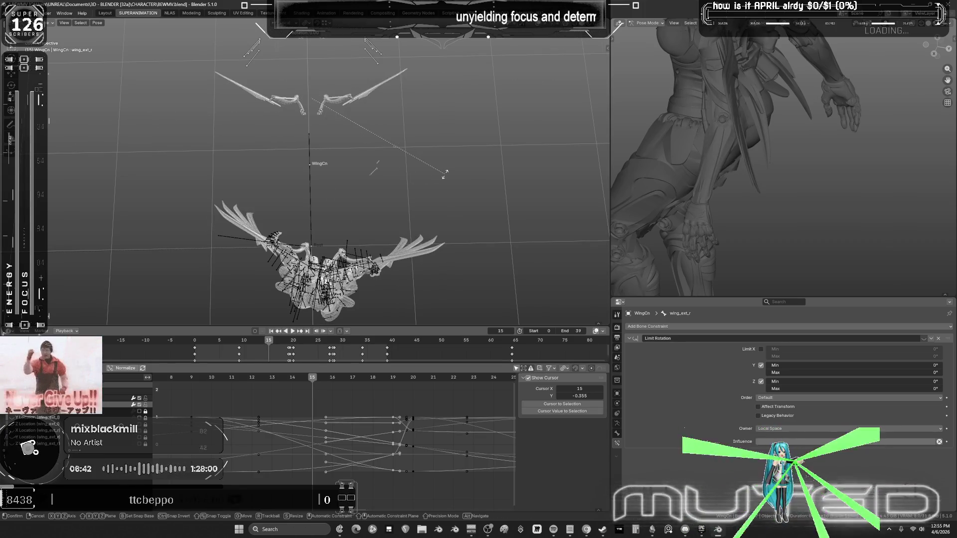
key("k")
left_click(446, 177)
Rotate the wing bone and key its rotation at frames 17 and 18.
left_click_drag(313, 380, 354, 385)
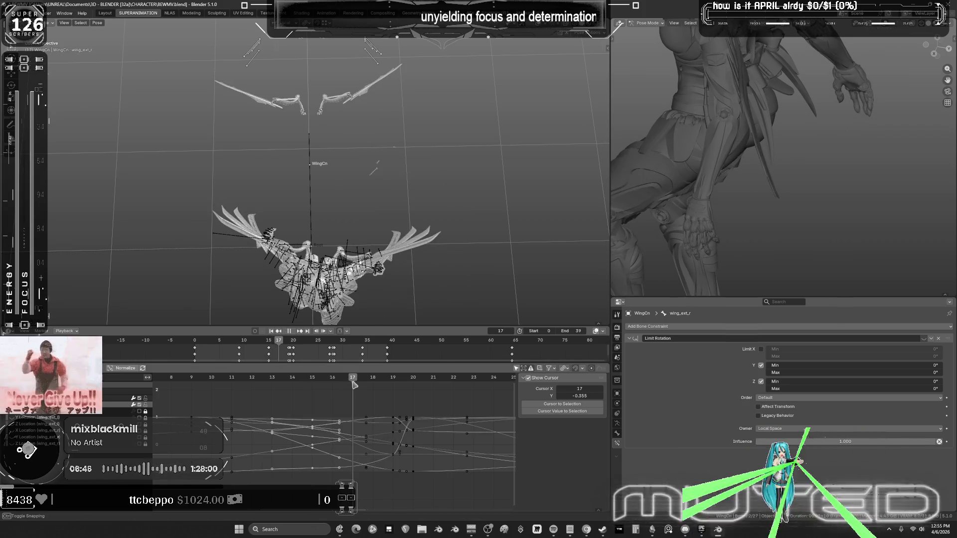
key("r")
left_click(471, 169)
key("k")
left_click(472, 170)
left_click_drag(355, 380, 413, 389)
mouse_move(470, 192)
middle_mouse_down()
mouse_move(485, 205)
mouse_move(484, 151)
mouse_move(423, 145)
mouse_move(414, 160)
middle_mouse_up()
key("r")
key("x")
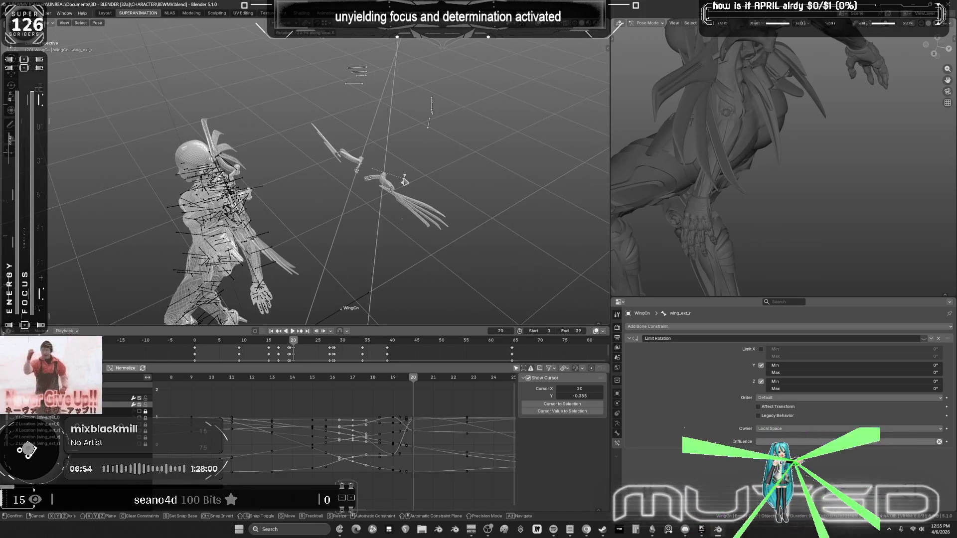
left_click(405, 180)
key("k")
key("Return")
left_click(397, 380)
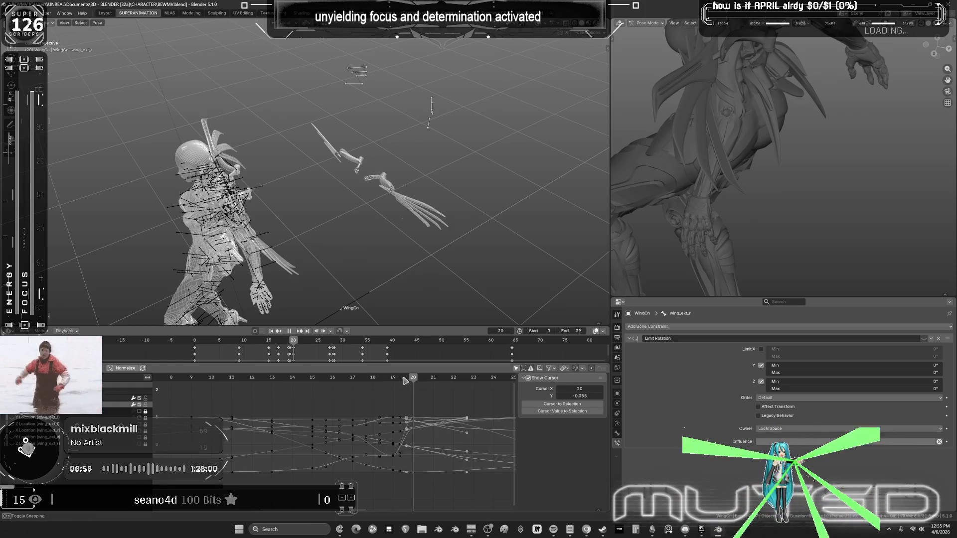
Play the flap, then key the wing rotation at frame 19.
key("space")
middle_click_drag(369, 210, 401, 208)
key("space")
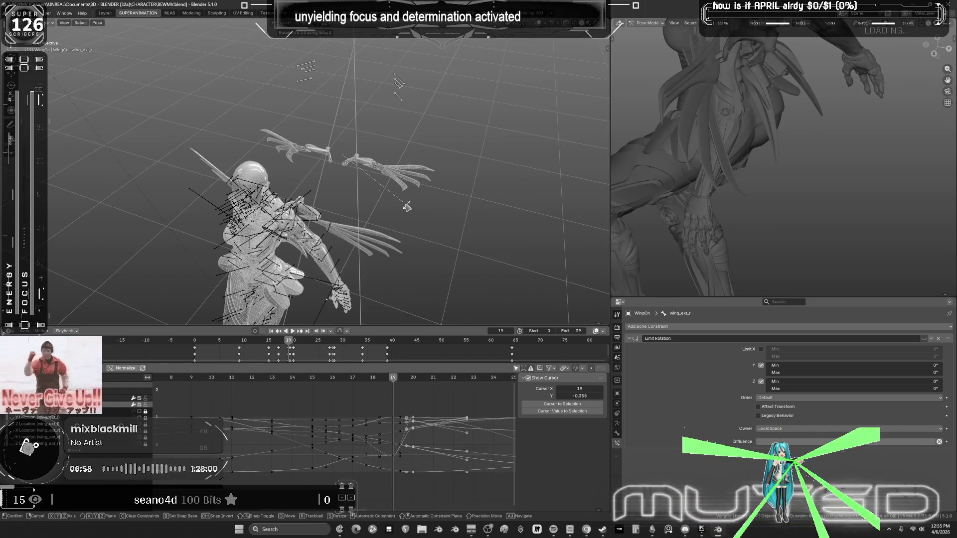
key("k")
key("Return")
mouse_move(397, 380)
left_mouse_down()
mouse_move(324, 384)
mouse_move(412, 385)
left_mouse_up()
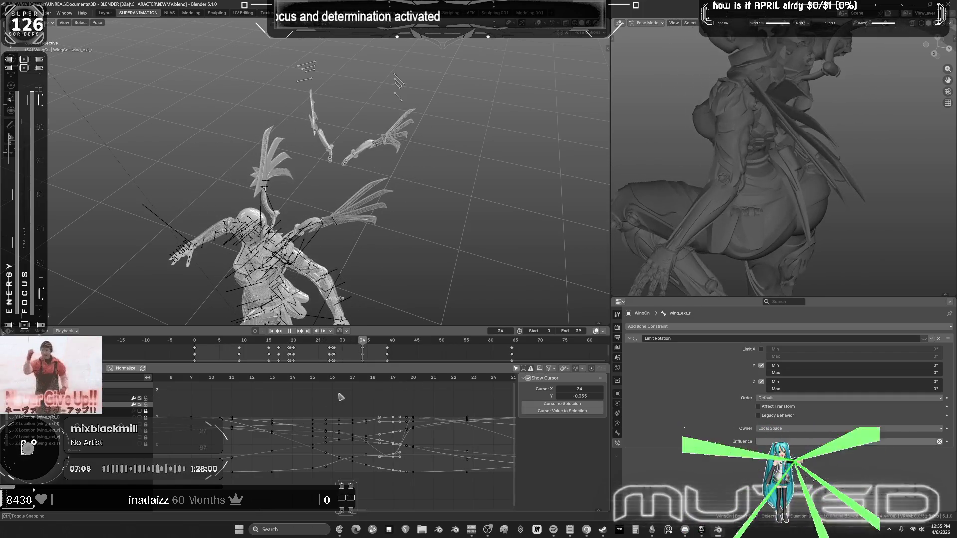
Stop at frame 27, fit all curves, and add the wing base bones to the selection.
key("space")
key("KP_Decimal")
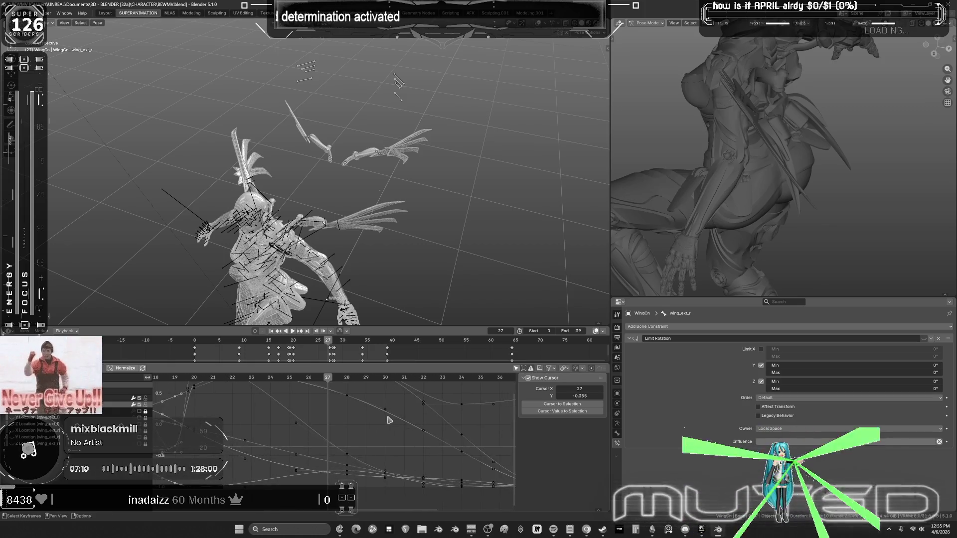
key("Home")
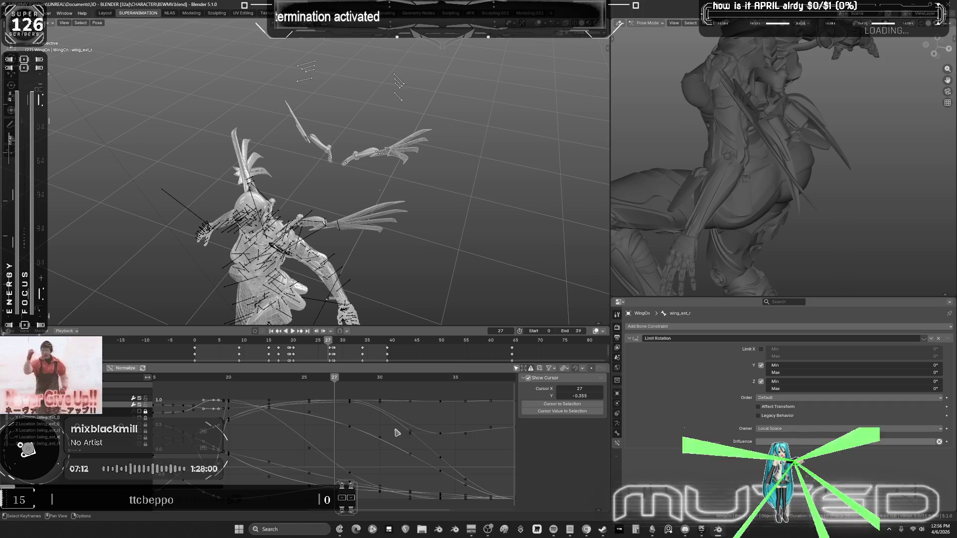
left_click_drag(368, 181, 313, 150)
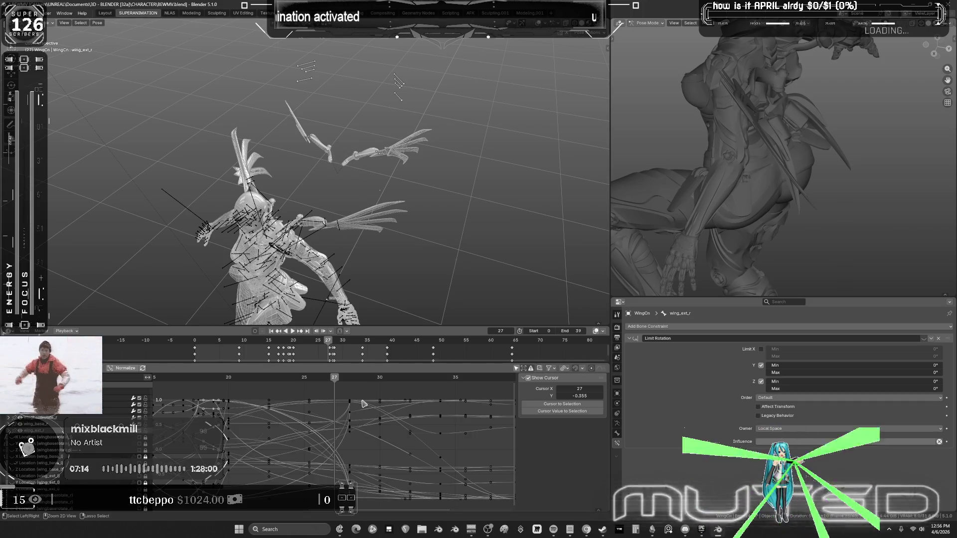
key("ctrl+space")
Select a column of wing keyframes and slide them slightly earlier.
left_click_drag(555, 88, 500, 499)
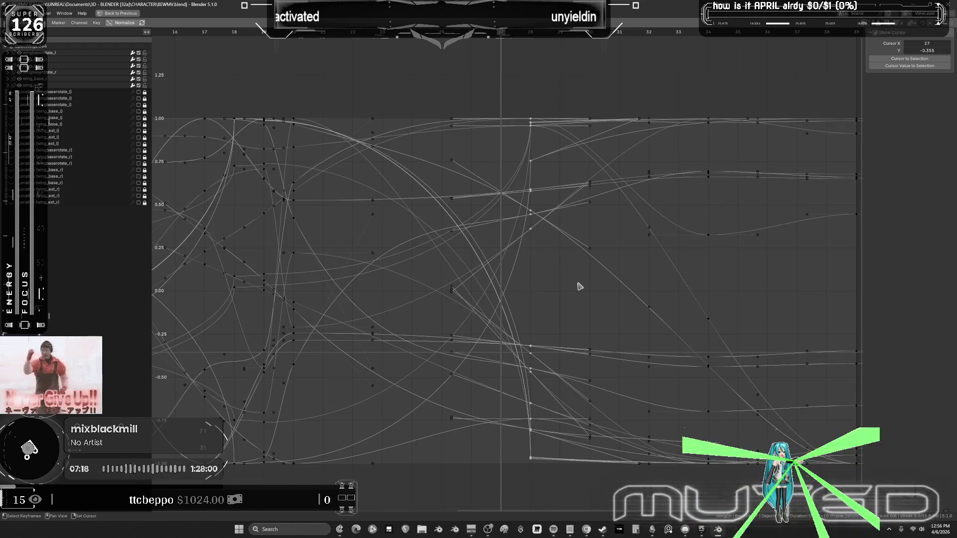
left_click_drag(491, 80, 433, 480)
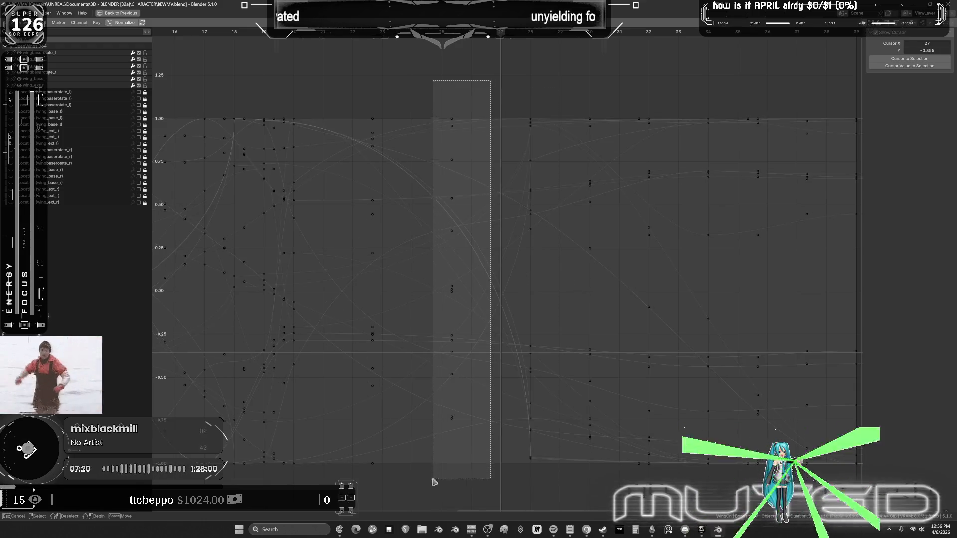
key("g")
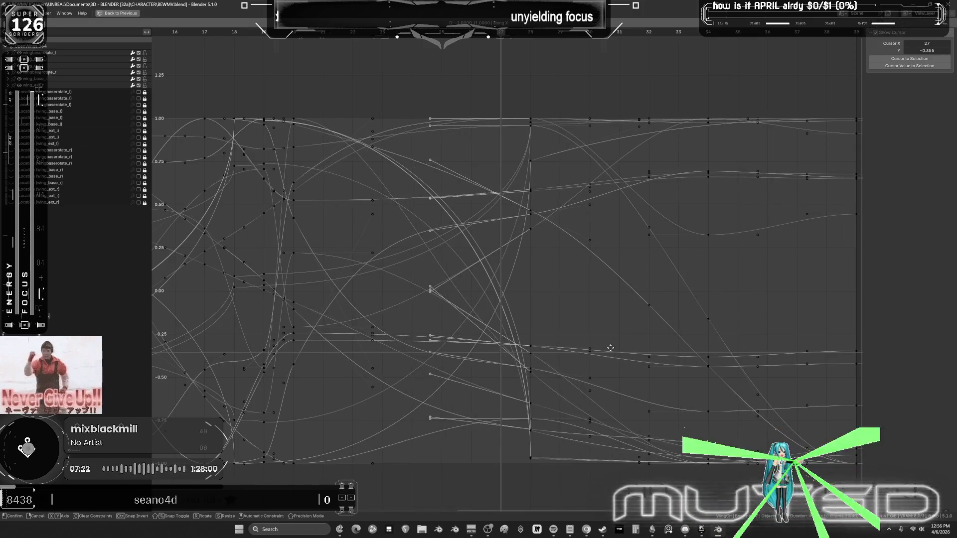
left_click(560, 452)
Set all keyframes to Linear interpolation, restore the full layout, and scrub back to frame 6.
mouse_move(546, 485)
left_mouse_down()
mouse_move(438, 171)
mouse_move(336, 154)
mouse_move(287, 98)
left_mouse_up()
right_click(536, 126)
mouse_move(536, 126)
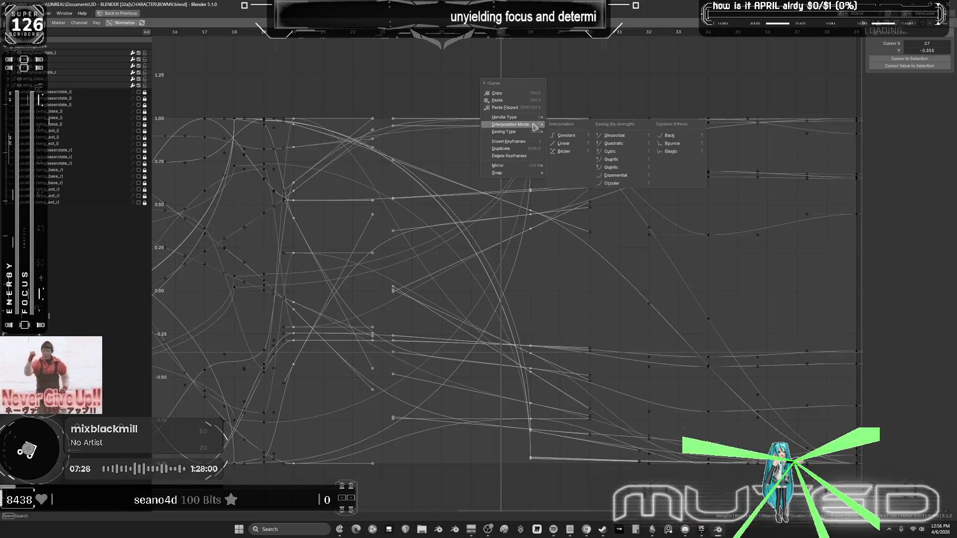
key("Return")
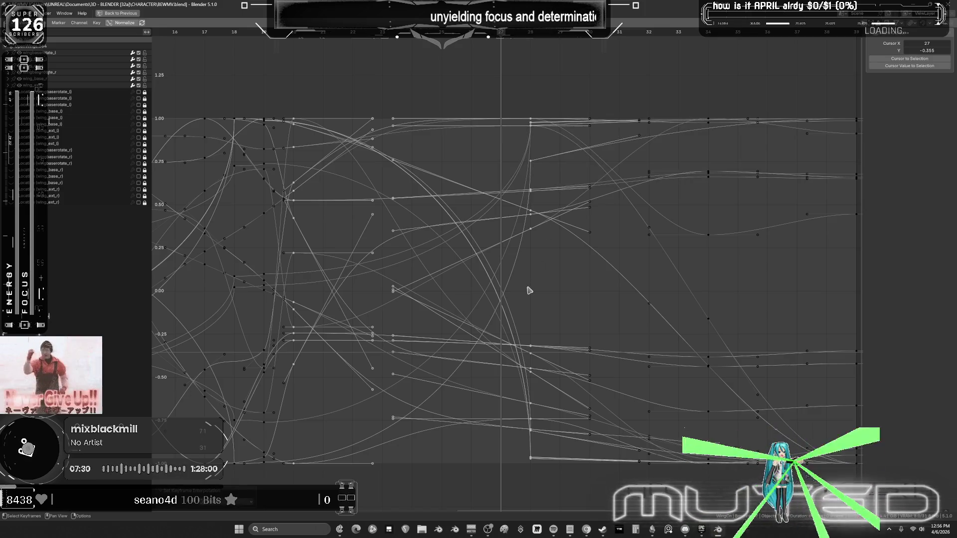
right_click(530, 286)
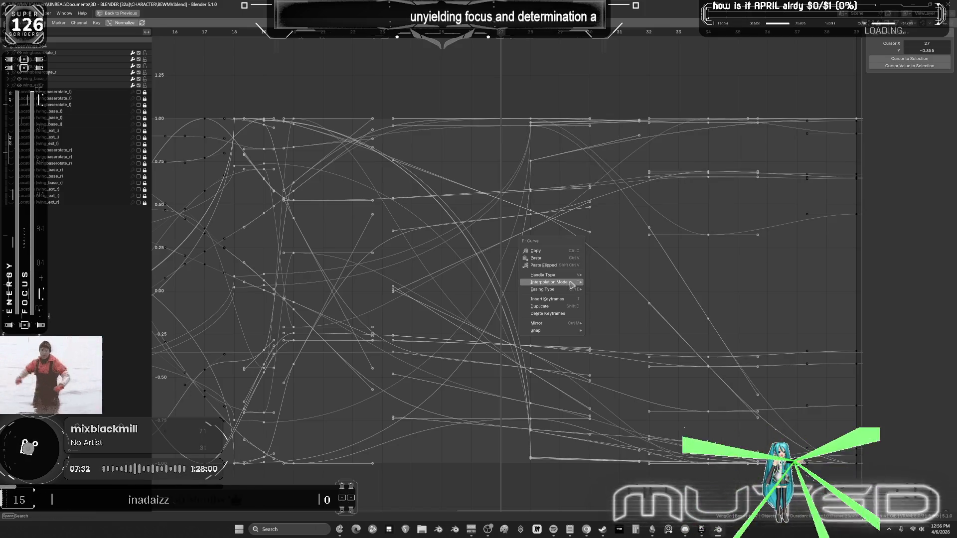
mouse_move(568, 283)
left_click(601, 301)
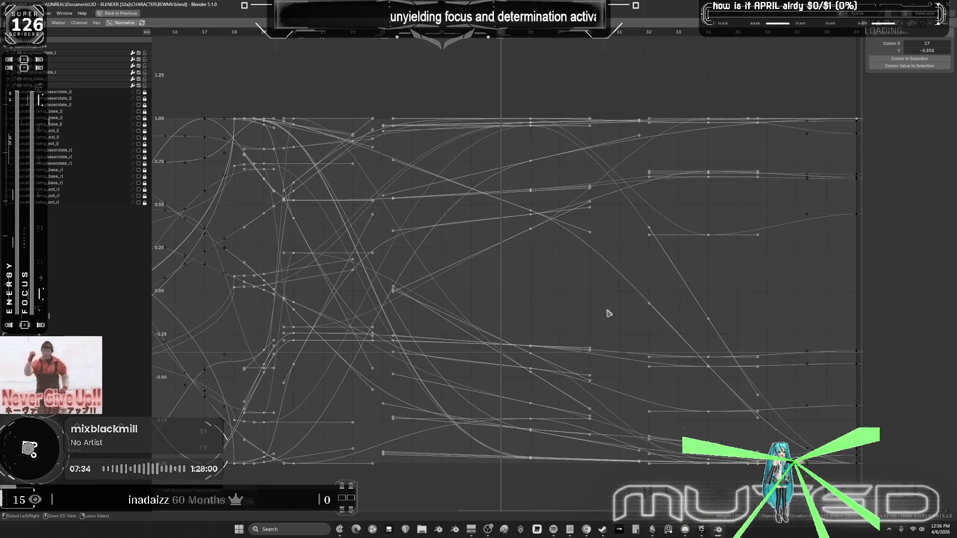
key("ctrl+space")
left_click_drag(329, 344, 226, 354)
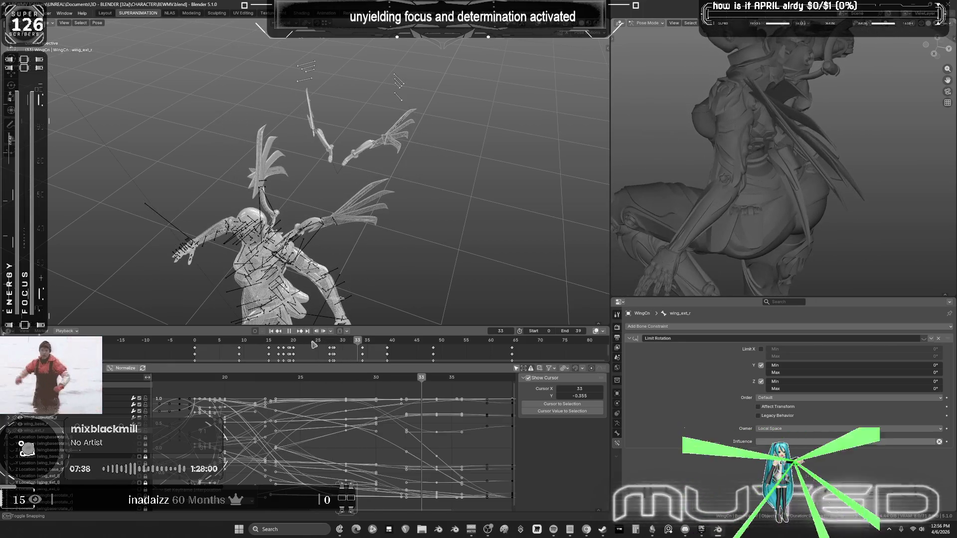
key("ctrl+F11")
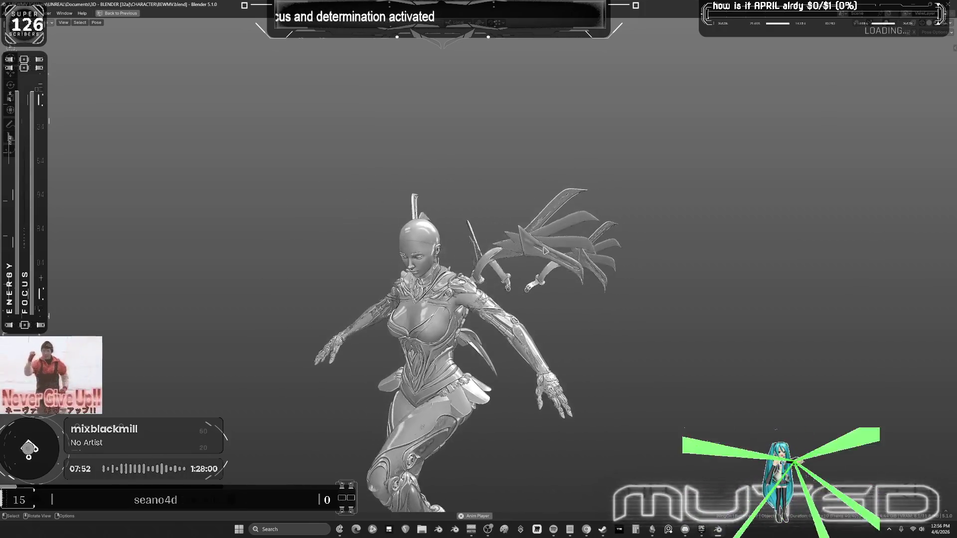
key("ctrl+alt+space")
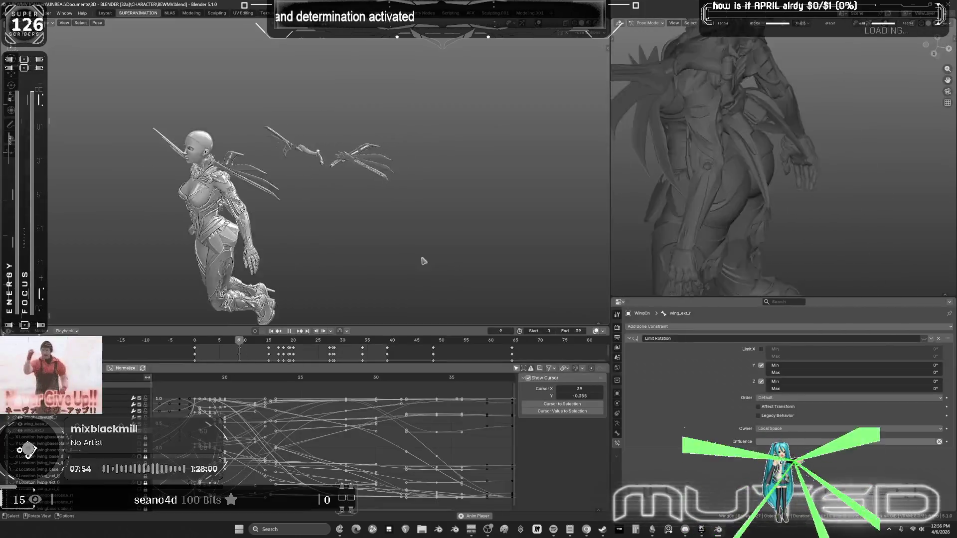
In the full-screen Graph Editor, box-select a column of wing keyframes and move it later.
key("ctrl+space")
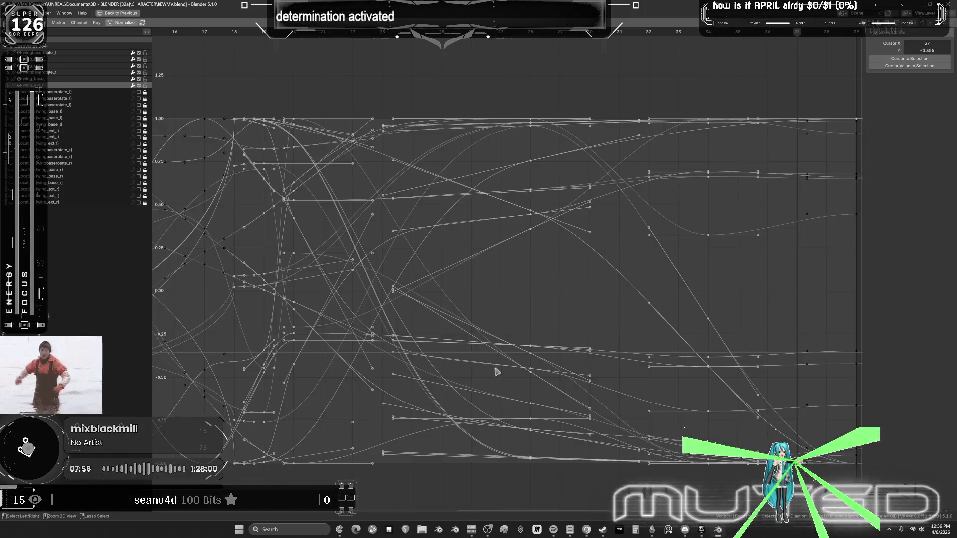
key("Home")
mouse_move(432, 441)
left_mouse_down()
mouse_move(414, 181)
mouse_move(439, 197)
mouse_move(427, 216)
left_mouse_up()
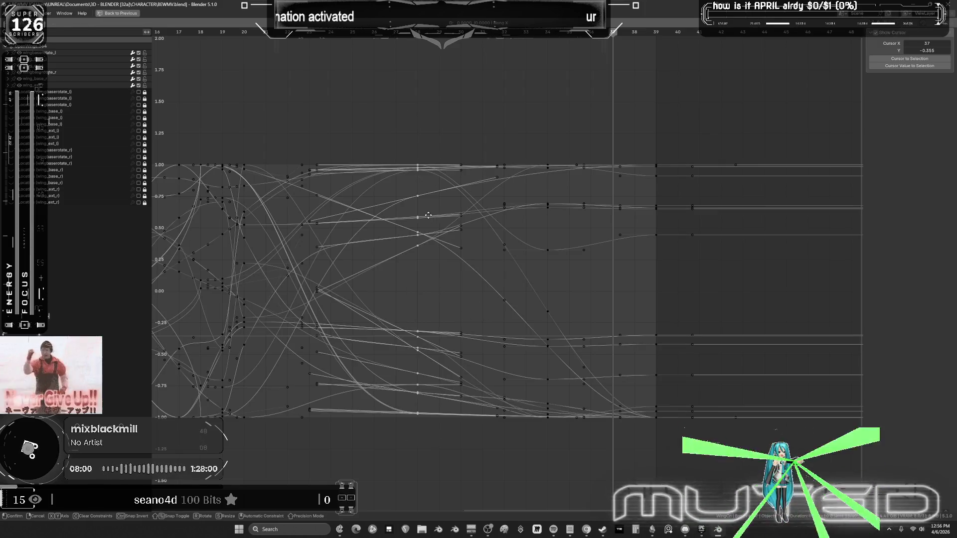
key("g")
left_click(382, 239)
middle_click_drag(381, 239, 519, 232)
Shift a second column of keyframes 4 frames later along the time axis.
left_click_drag(420, 448, 388, 105)
key("g")
key("x")
key("4")
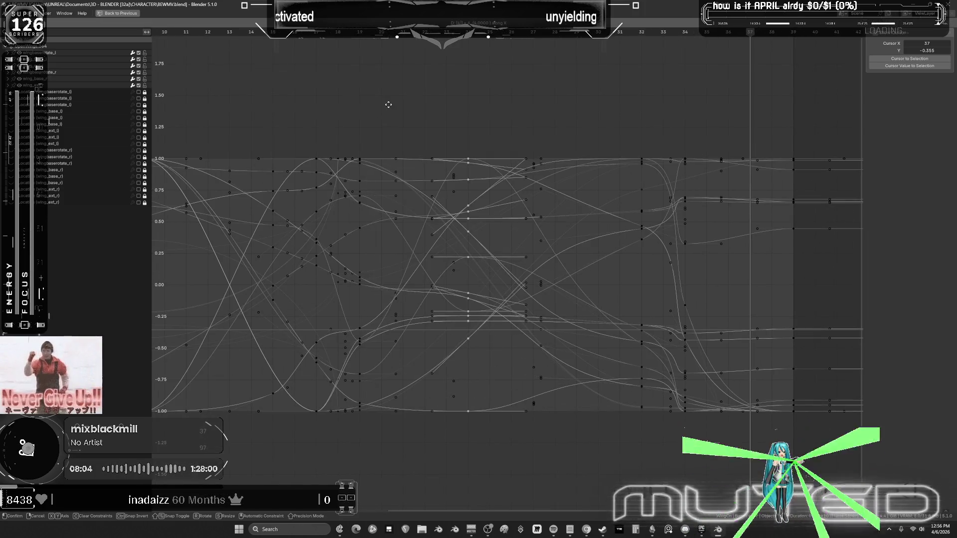
key("Return")
Play back the animation to review the new timing, stopping at frame 22.
key("ctrl+space")
key("space")
key("ctrl+space")
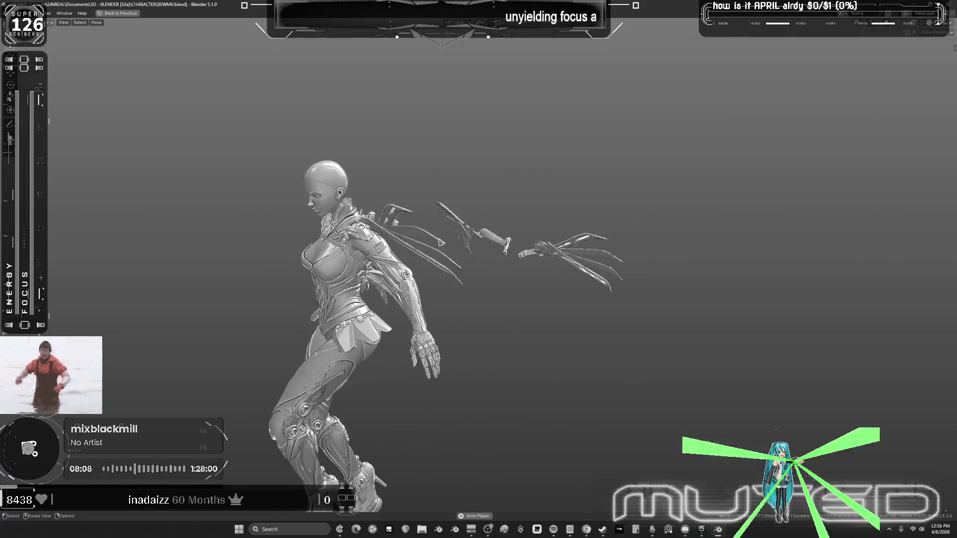
key("ctrl+space")
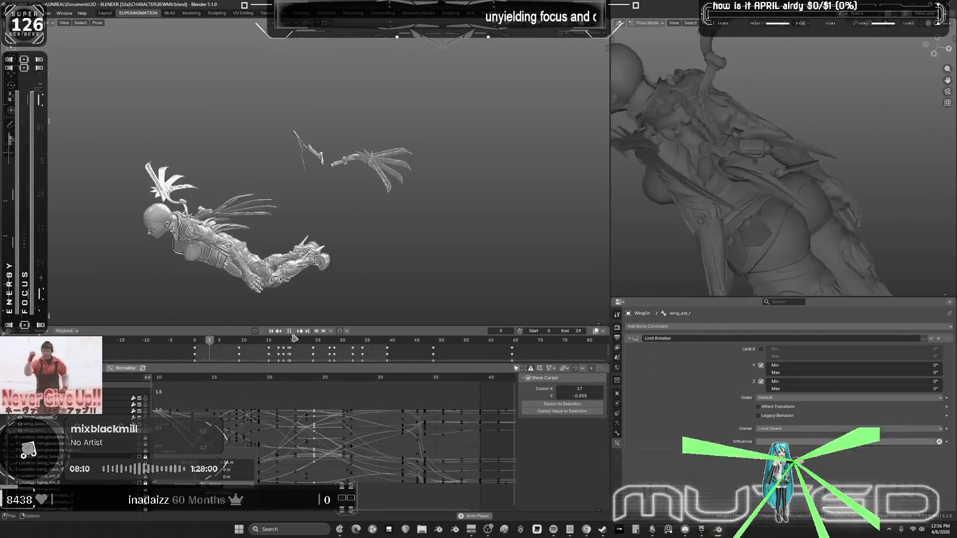
left_click(290, 332)
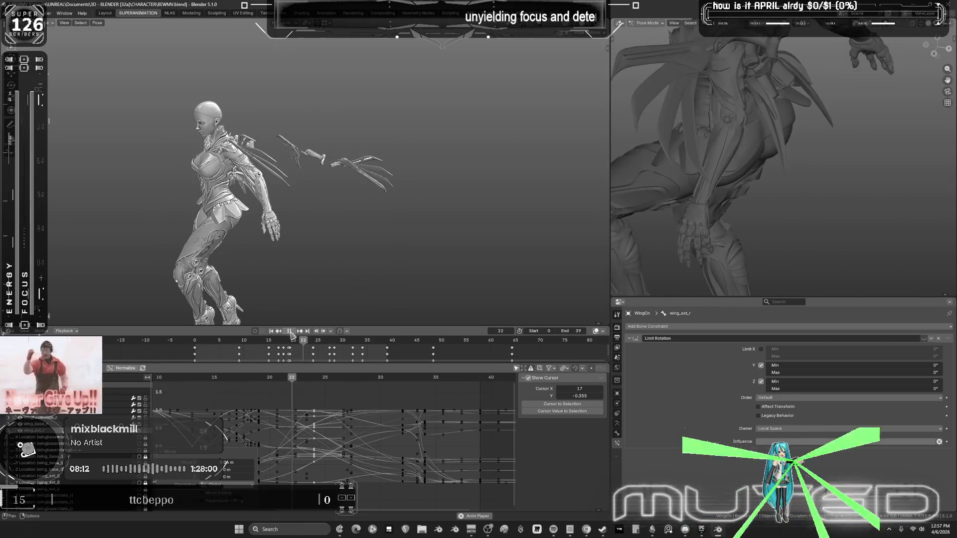
middle_click_drag(305, 389, 386, 396)
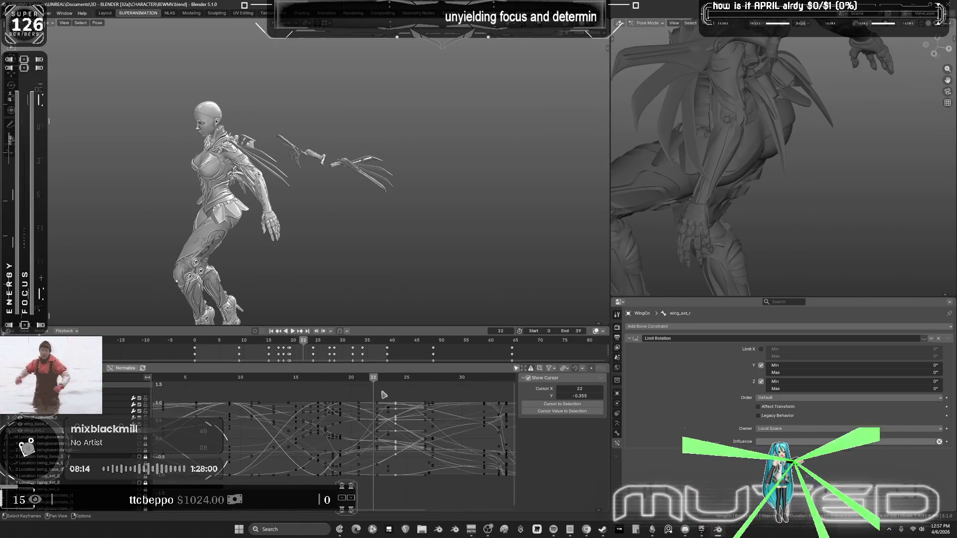
Box-select another keyframe column and slide it later in time, then restore the layout.
key("ctrl+space")
key("g")
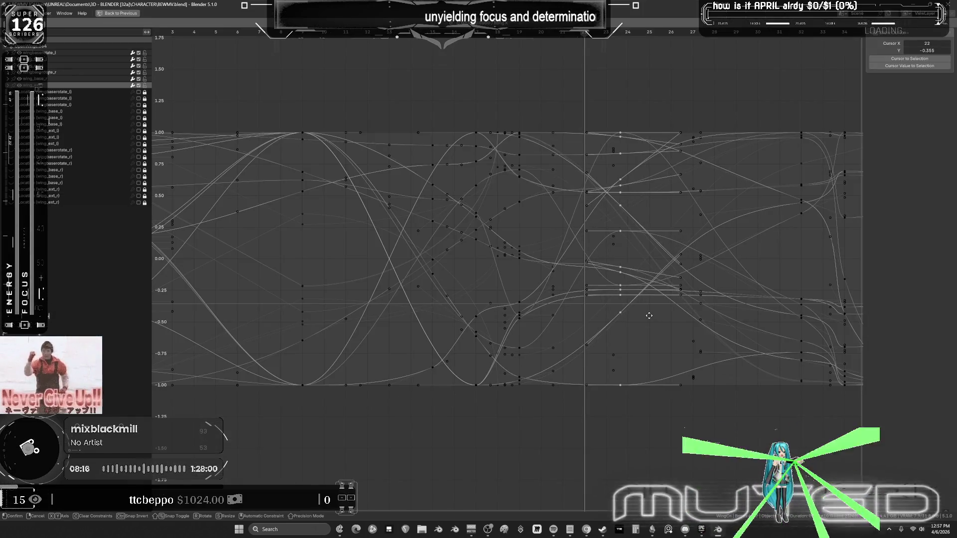
right_click(647, 316)
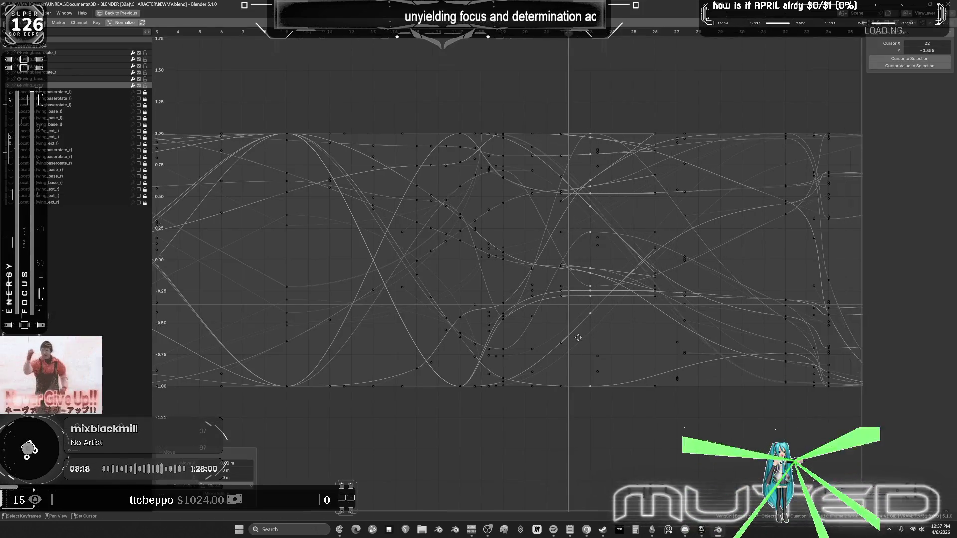
key("b")
left_click_drag(576, 167, 564, 227)
key("g")
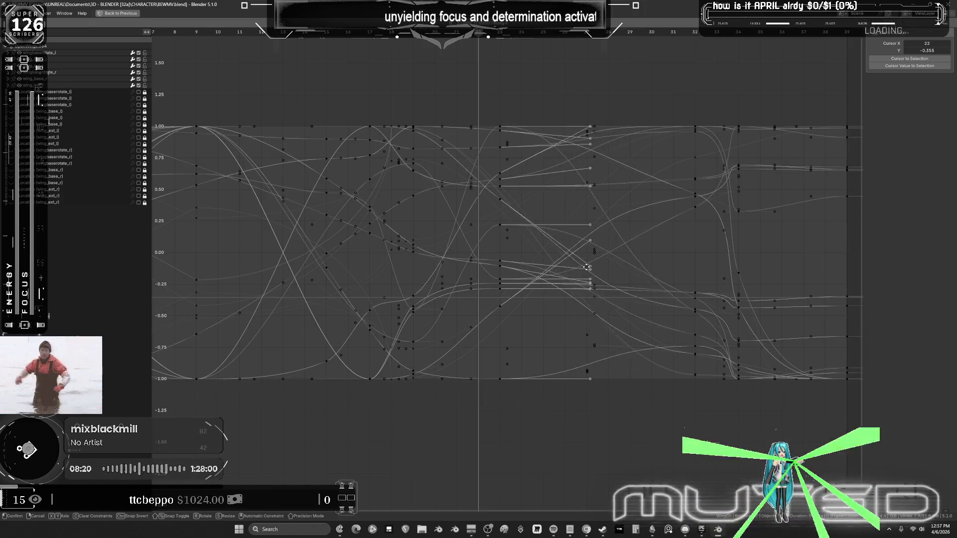
left_click(665, 276)
key("ctrl+space")
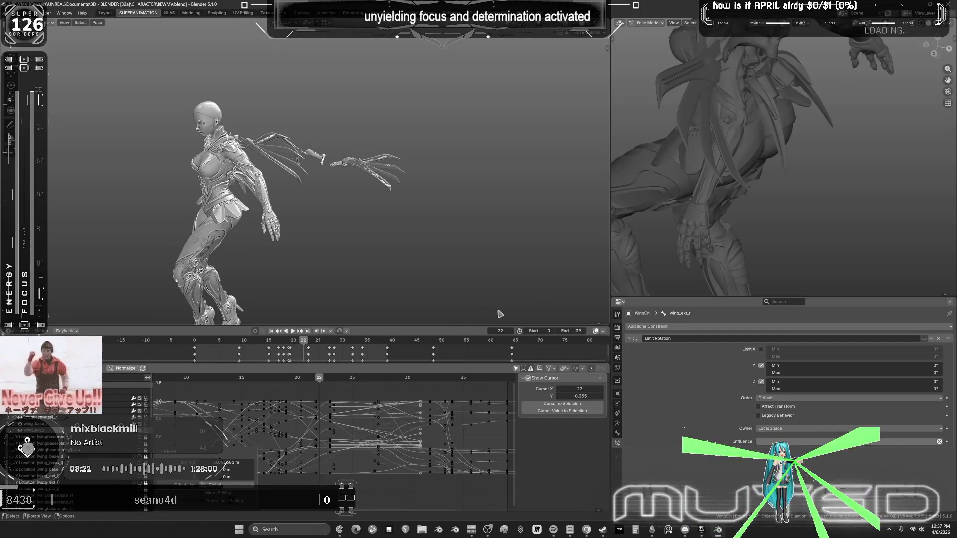
left_click(291, 333)
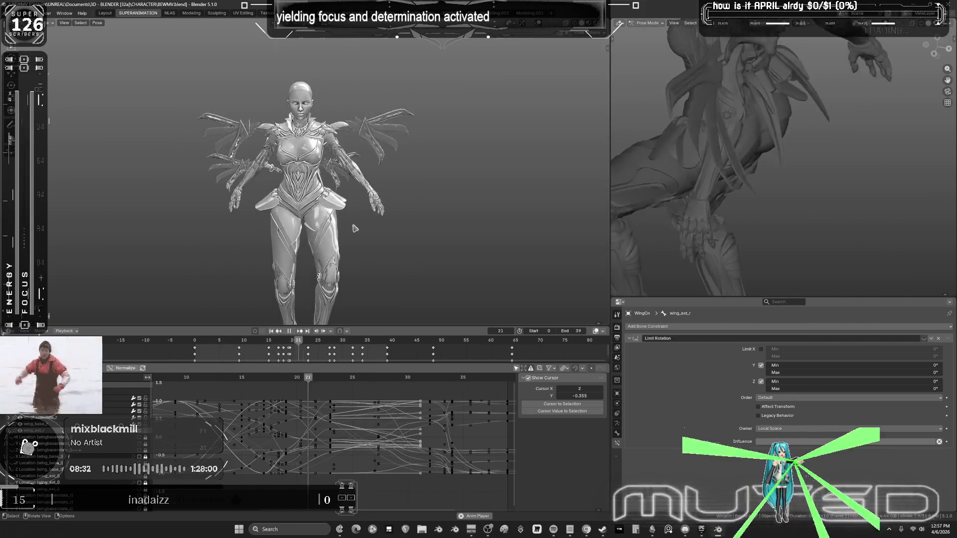
mouse_move(358, 227)
middle_mouse_down()
mouse_move(209, 224)
mouse_move(339, 233)
mouse_move(269, 214)
middle_mouse_up()
scroll(269, 214, "up", 3)
left_click(255, 353)
left_click_drag(255, 353, 309, 356)
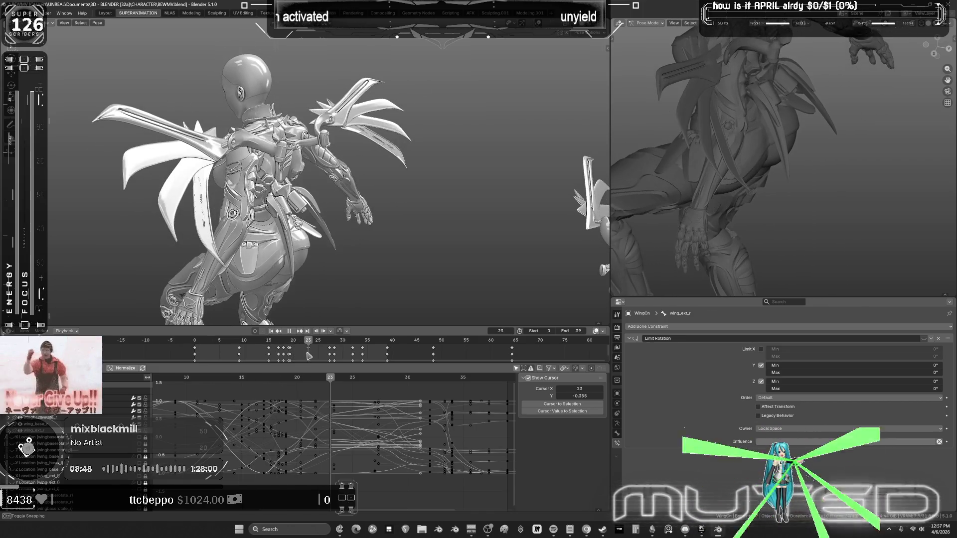
mouse_move(238, 391)
left_mouse_down()
mouse_move(284, 479)
mouse_move(330, 496)
left_mouse_up()
Shift the selected wing keys 4 frames earlier along the time axis.
middle_click_drag(366, 411, 456, 415)
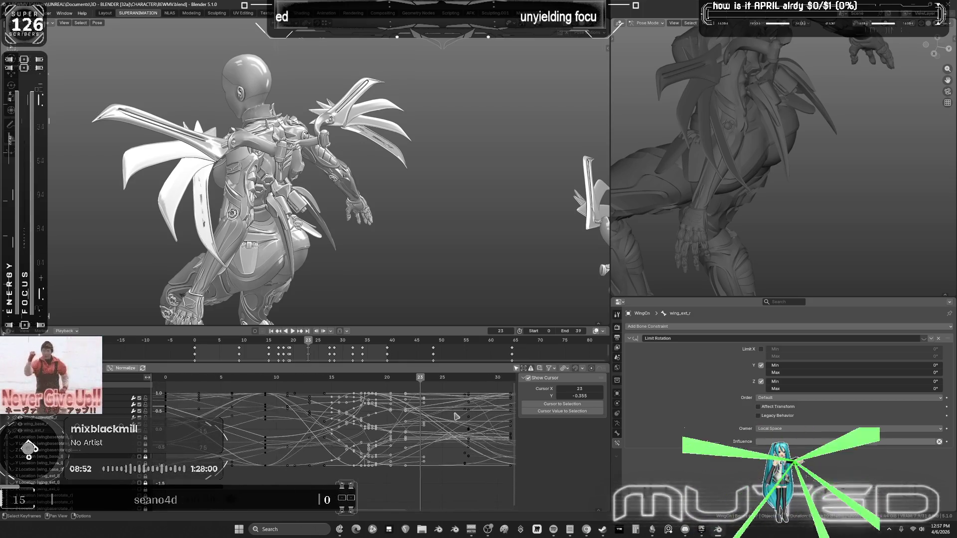
key("g")
key("x")
key("minus")
key("4")
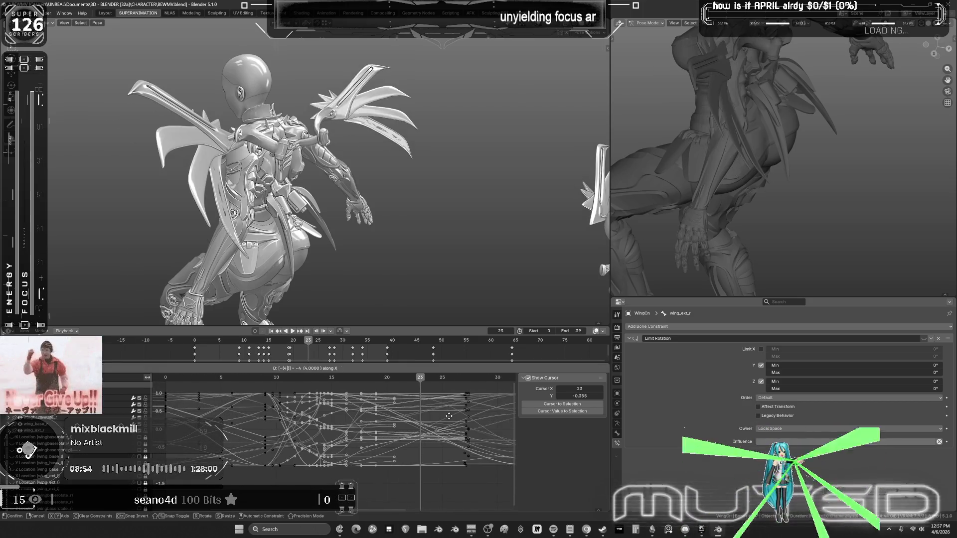
key("Return")
Move the keys near frame 9 three frames earlier.
left_click_drag(258, 389, 275, 472)
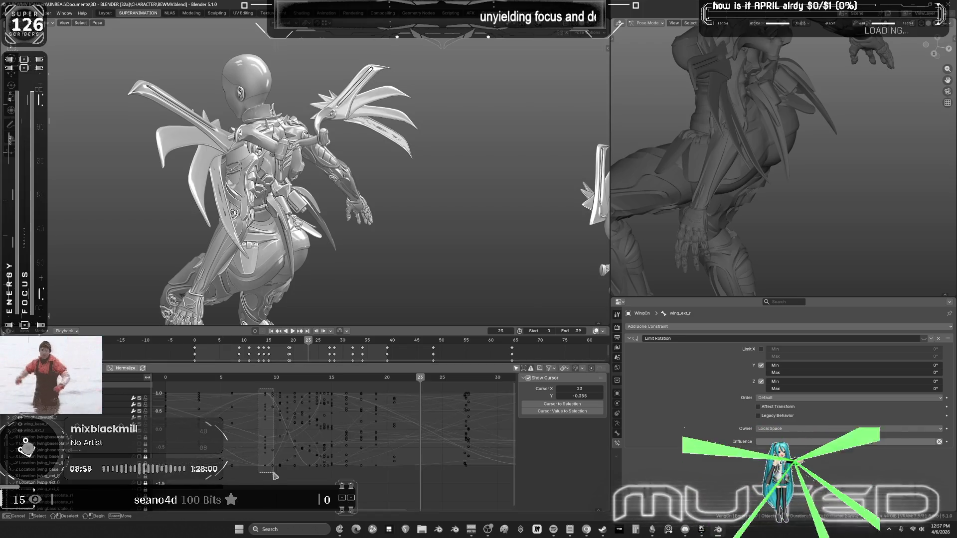
key("g")
key("minus")
key("3")
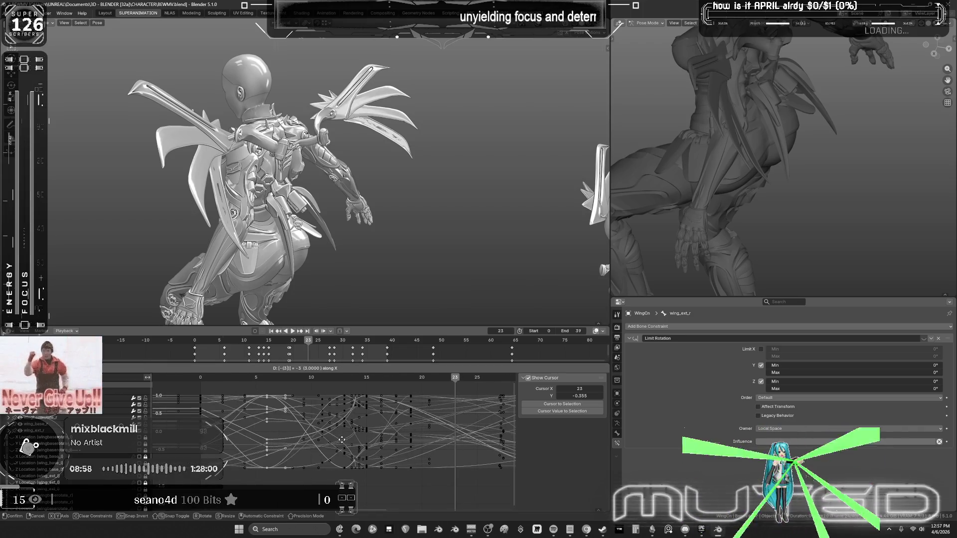
key("Return")
Play back the animation and scrub to frame 7 to check the timing.
key("space")
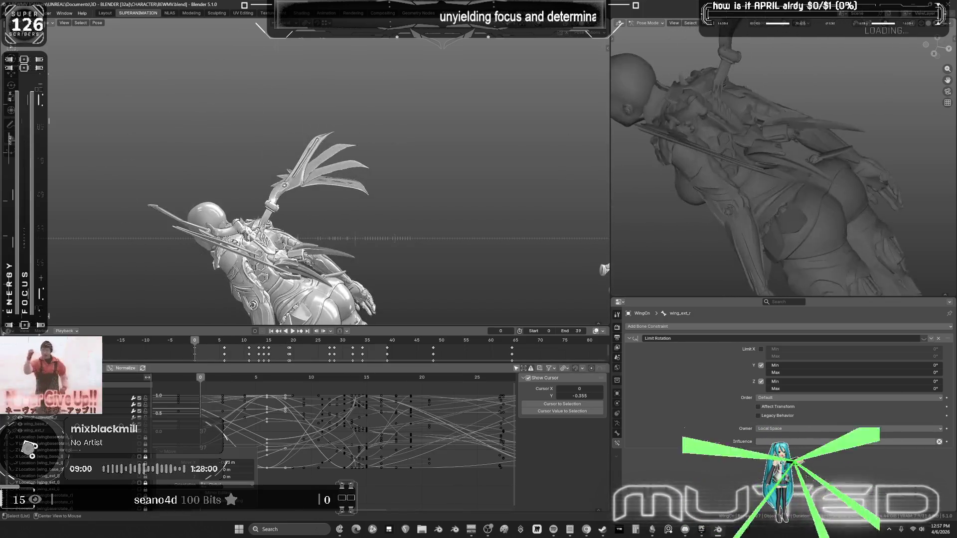
key("Escape")
mouse_move(358, 260)
left_mouse_down()
mouse_move(315, 270)
mouse_move(369, 281)
mouse_move(343, 278)
left_mouse_up()
middle_click_drag(342, 278, 499, 257)
Delete the column of keyframes at frame 19.
key("ctrl+space")
mouse_move(438, 406)
middle_mouse_down("ctrl")
mouse_move(528, 347)
mouse_move(515, 344)
mouse_move(540, 258)
middle_mouse_up("ctrl")
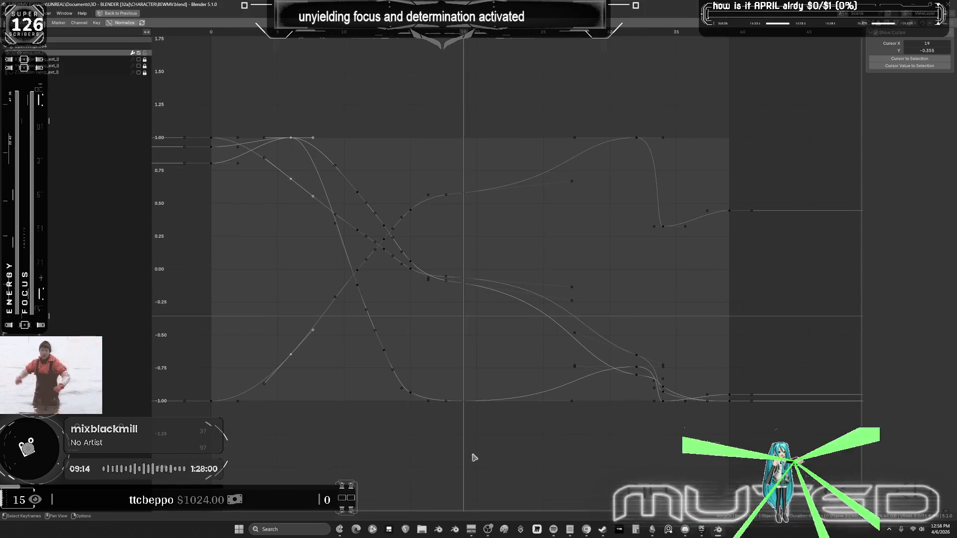
key("alt+a")
key("b")
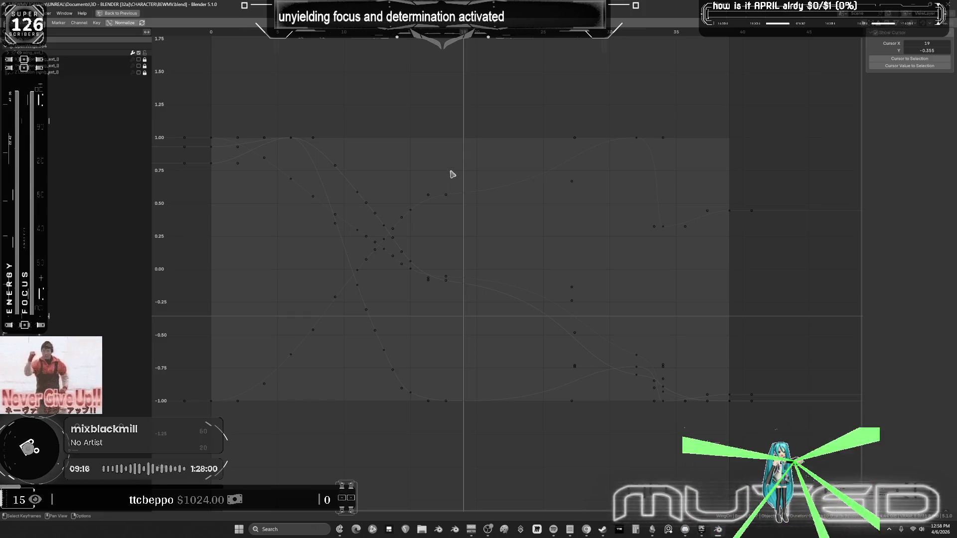
left_click_drag(467, 118, 432, 447)
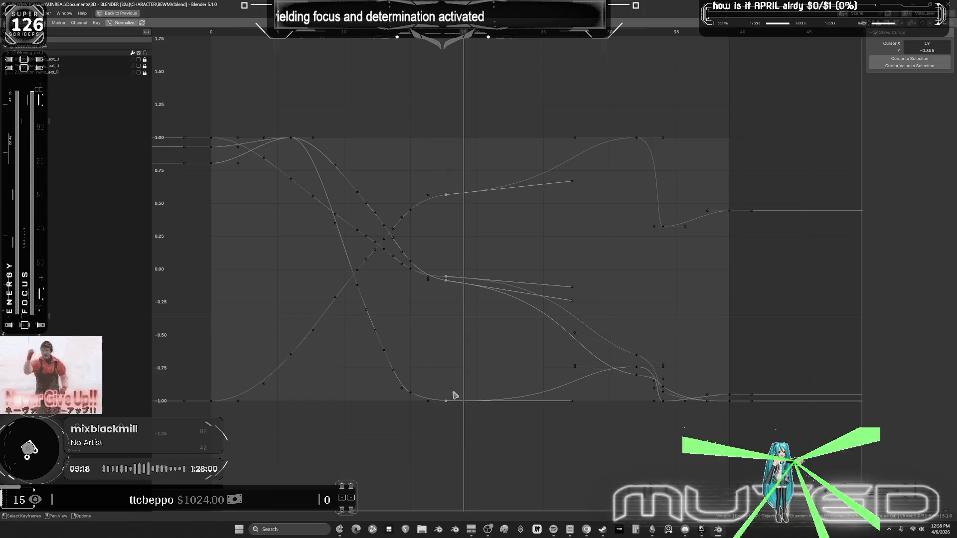
key("x")
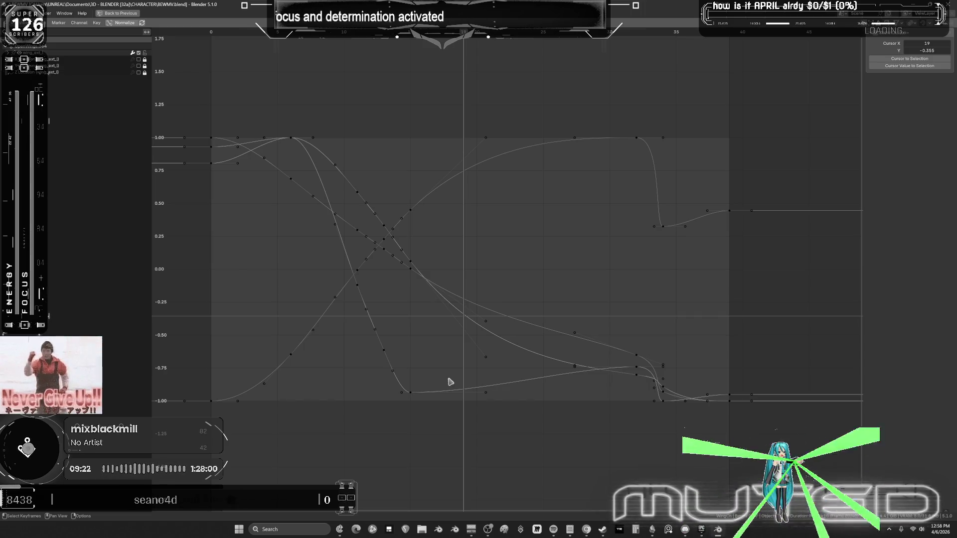
Select a keyframe column on the right and play the animation through to frame 40.
left_click(656, 434)
left_click_drag(651, 120, 595, 441)
key("x")
key("ctrl+space")
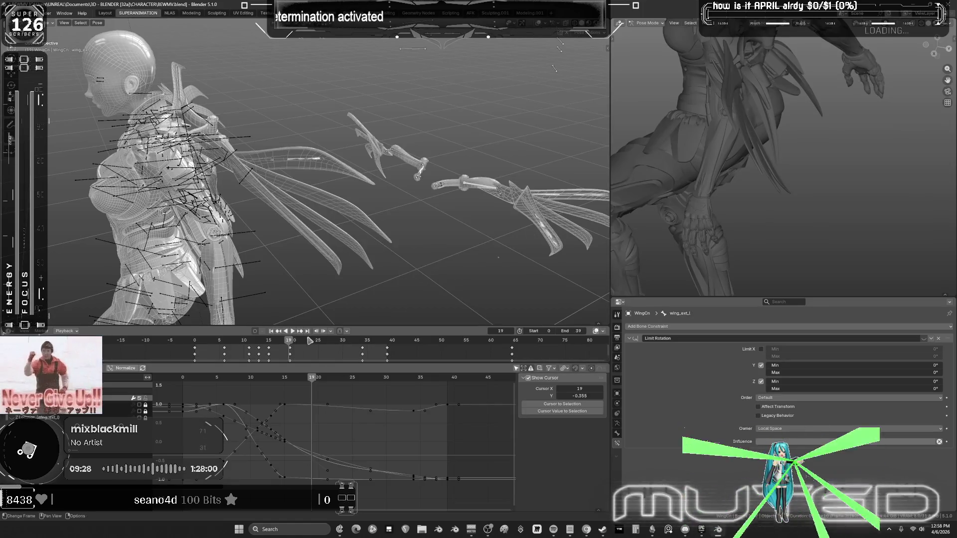
left_click(291, 332)
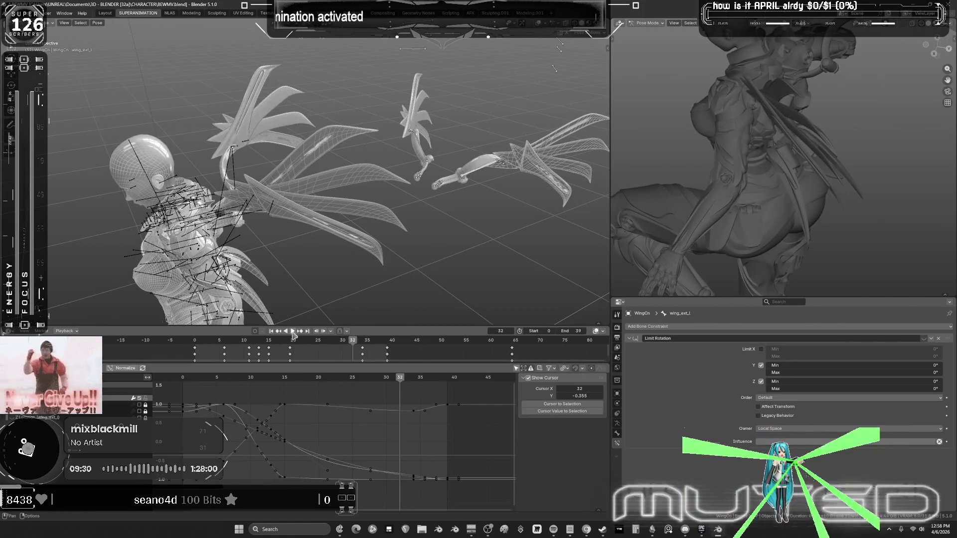
mouse_move(312, 269)
left_mouse_down()
mouse_move(339, 268)
mouse_move(225, 263)
mouse_move(268, 266)
left_mouse_up()
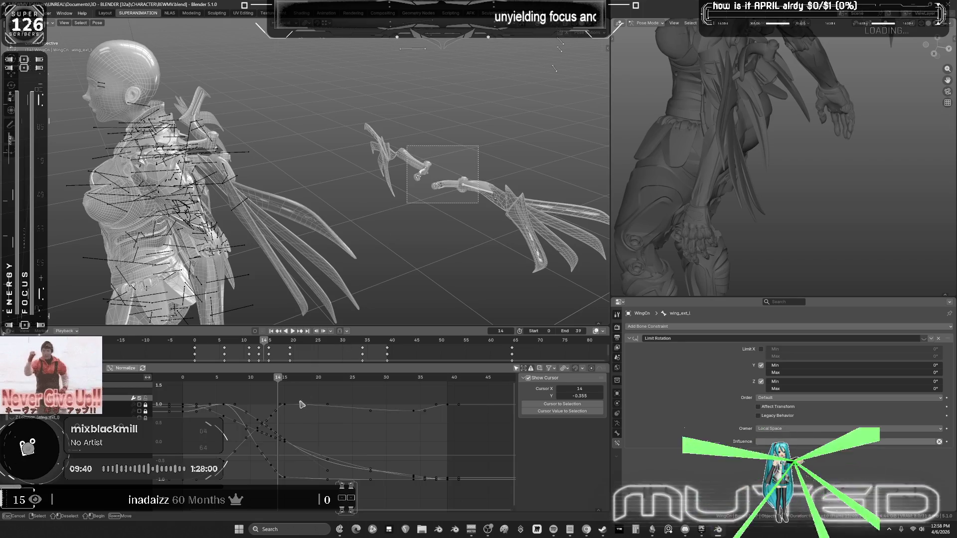
Move the keys around frames 17–20 later in time and restore the normal layout.
key("ctrl+space")
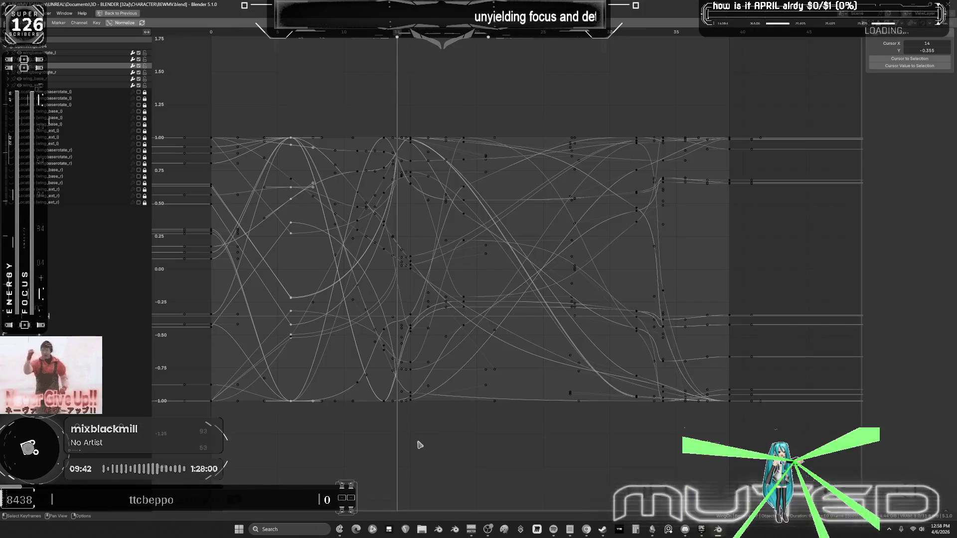
left_click_drag(420, 437, 409, 107)
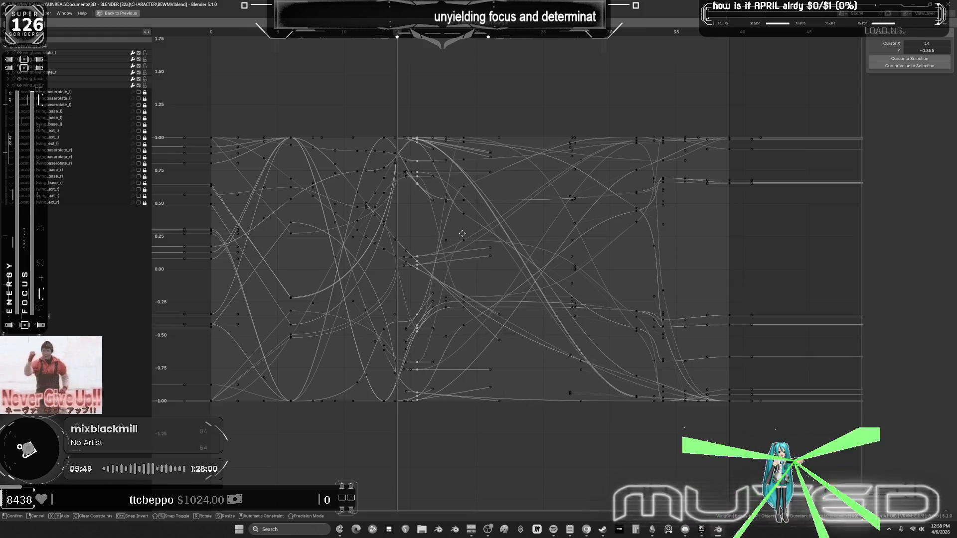
left_click(465, 236)
mouse_move(503, 450)
left_mouse_down()
mouse_move(475, 278)
mouse_move(402, 82)
left_mouse_up()
key("g")
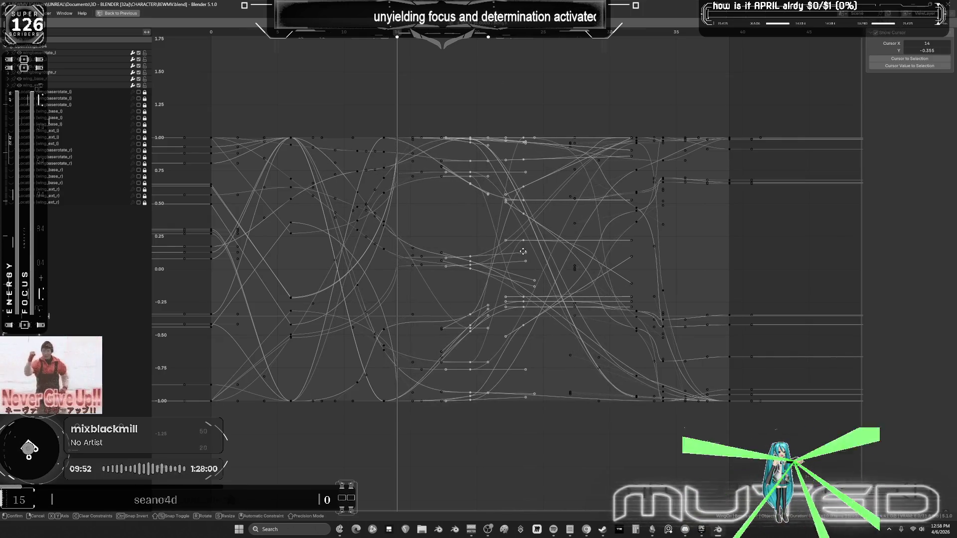
left_click(529, 262)
key("ctrl+space")
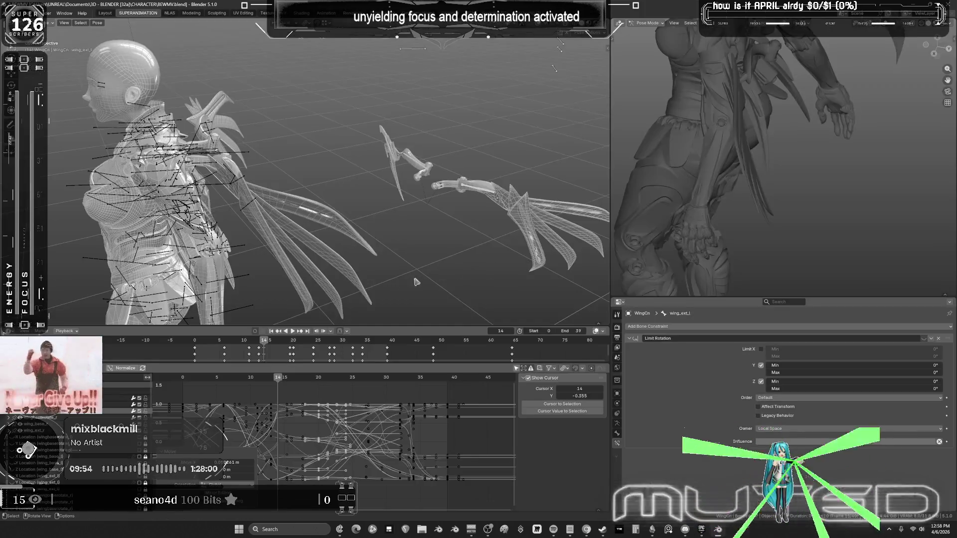
mouse_move(272, 346)
left_mouse_down()
mouse_move(251, 346)
mouse_move(345, 348)
left_mouse_up()
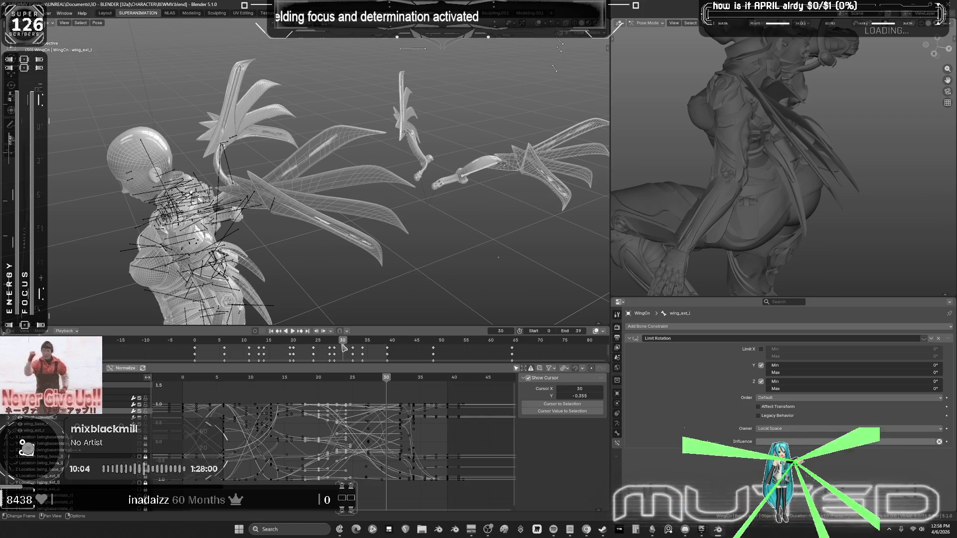
mouse_move(343, 347)
left_mouse_down()
mouse_move(255, 348)
mouse_move(386, 378)
mouse_move(195, 386)
left_mouse_up()
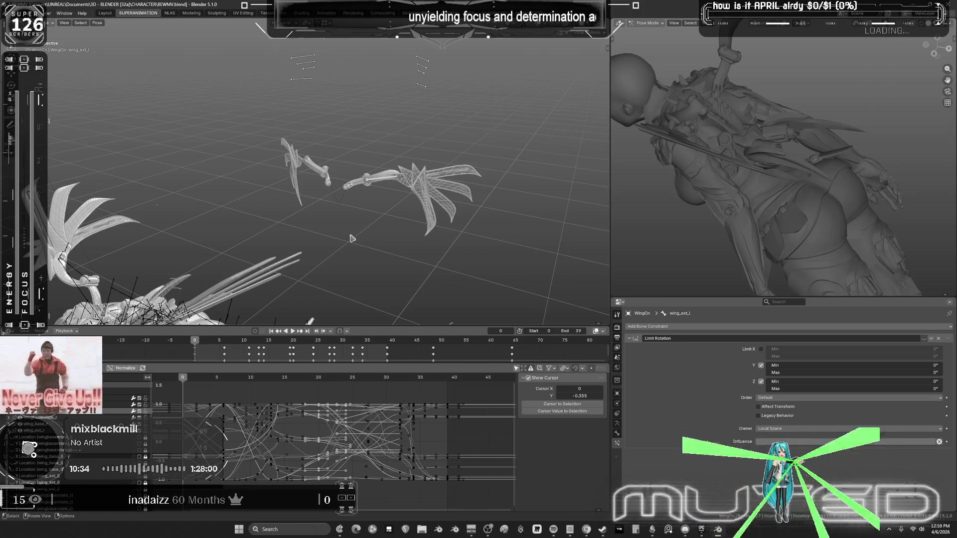
middle_click_drag(334, 263, 214, 378)
left_click_drag(184, 381, 273, 388)
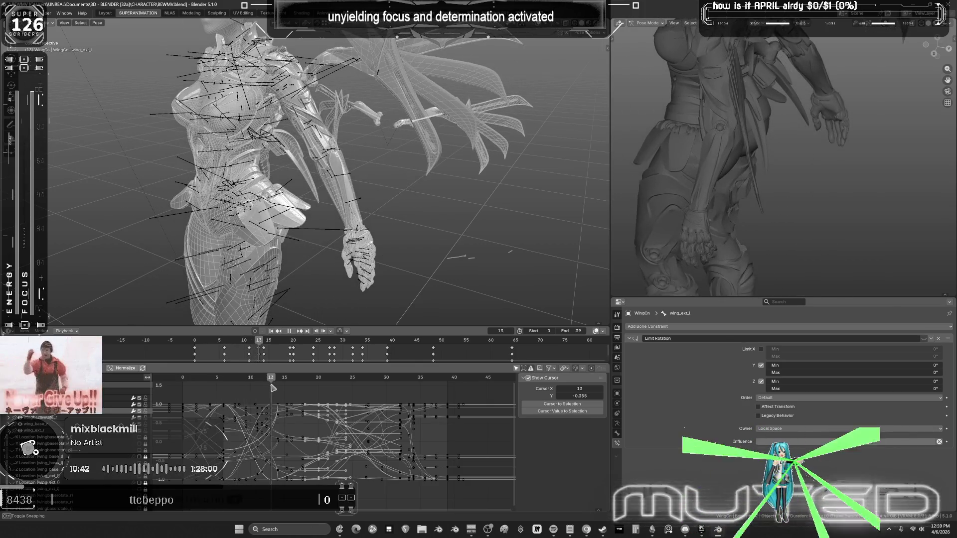
mouse_move(430, 209)
middle_mouse_down()
mouse_move(430, 241)
mouse_move(420, 139)
mouse_move(427, 74)
middle_mouse_up()
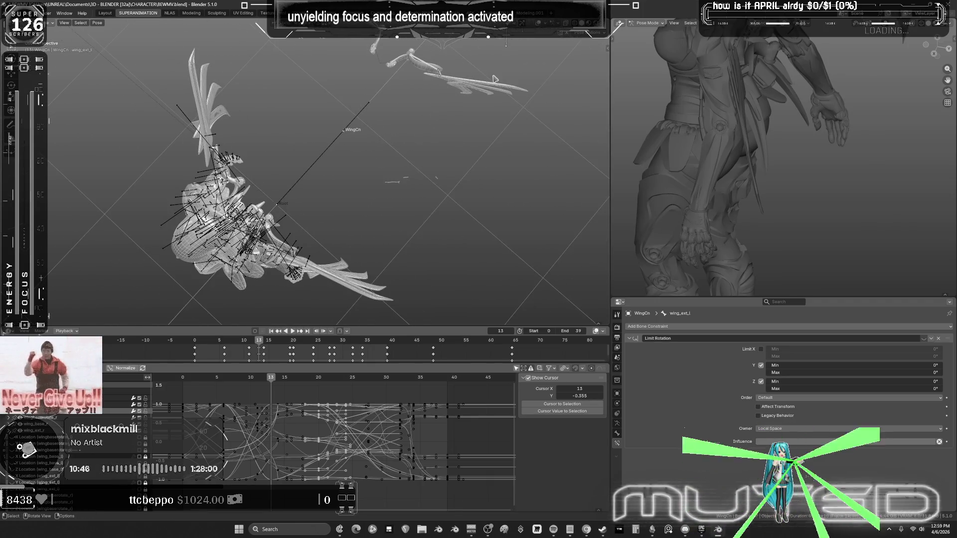
Select a wing bone plus wing_ext_r and rotate them about the local X axis.
middle_click_drag(493, 78, 414, 82)
left_click(414, 83, "shift")
left_click(519, 129, "shift")
key("r")
key("x")
key("x")
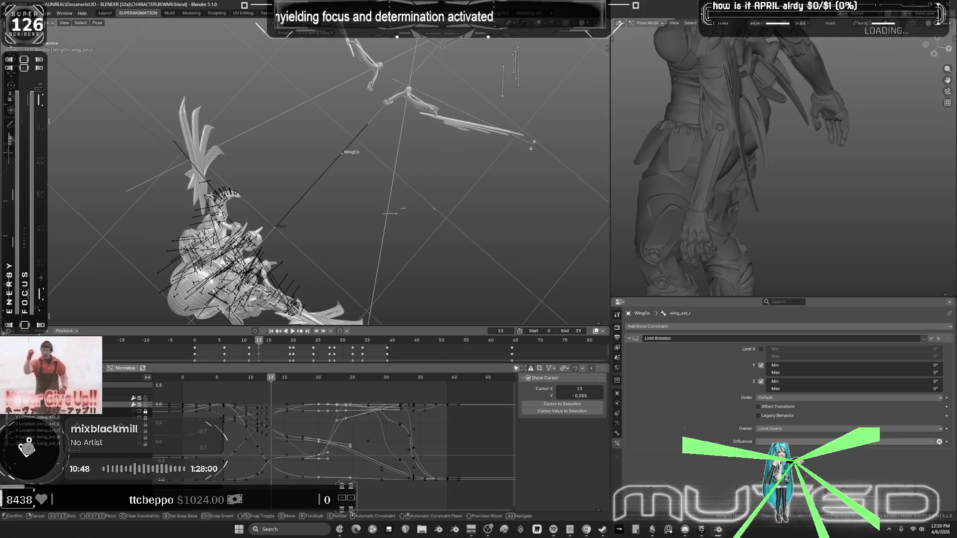
left_click(505, 166)
right_click(398, 137)
Play back and scrub between frames 9 and 32 to check the right wing's new pose.
key("space")
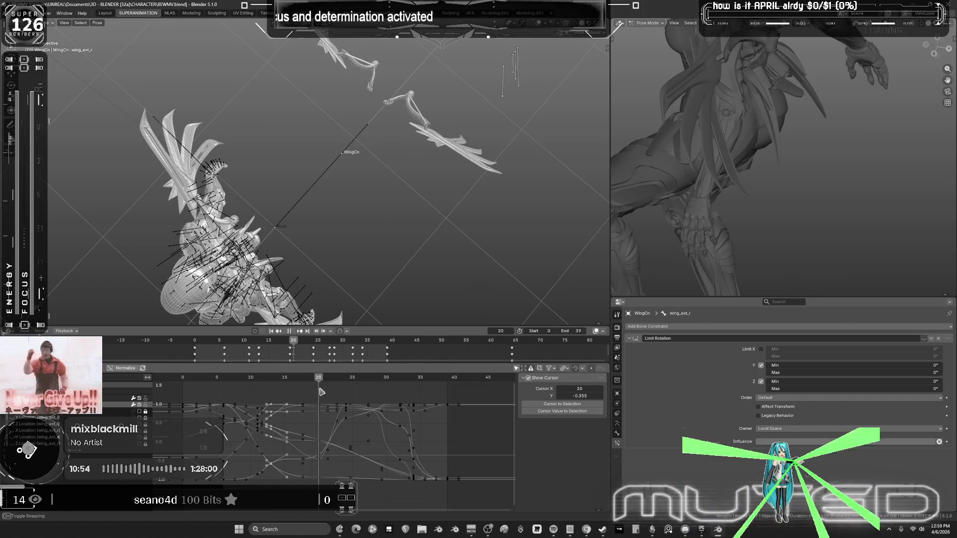
mouse_move(347, 391)
left_mouse_down()
mouse_move(324, 384)
mouse_move(402, 406)
left_mouse_up()
mouse_move(334, 398)
left_mouse_down()
mouse_move(362, 476)
mouse_move(393, 493)
left_mouse_up()
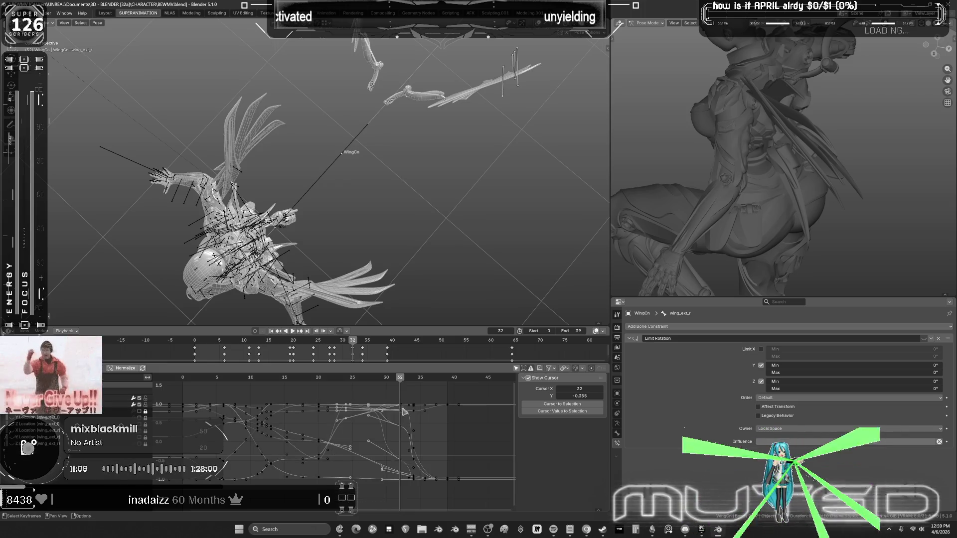
mouse_move(399, 386)
left_mouse_down()
mouse_move(248, 383)
mouse_move(343, 397)
mouse_move(321, 396)
left_mouse_up()
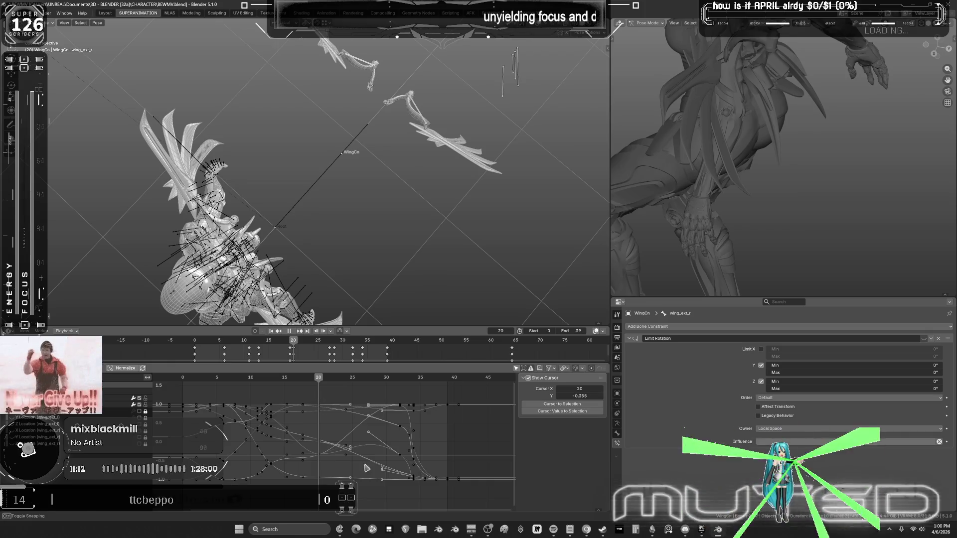
middle_click_drag(360, 432, 365, 427)
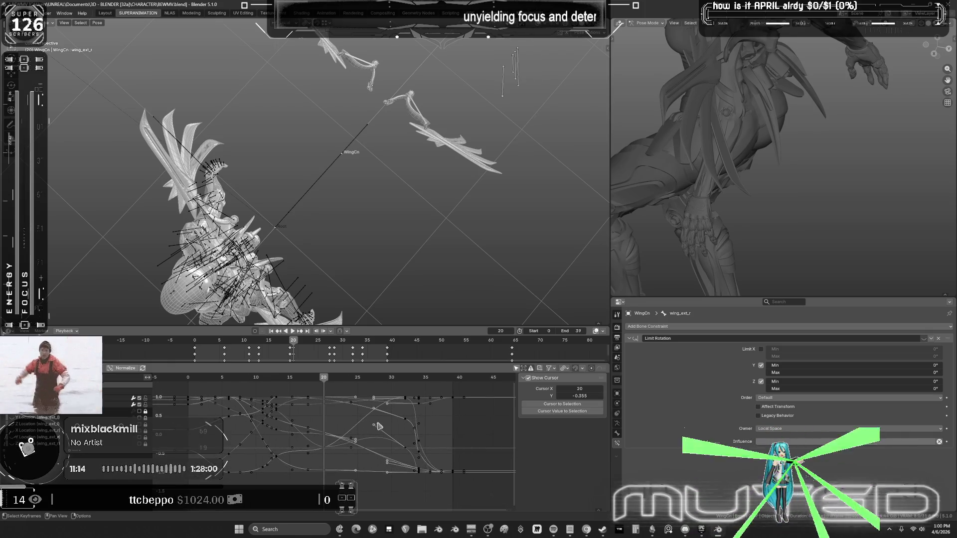
middle_click_drag(370, 260, 378, 373)
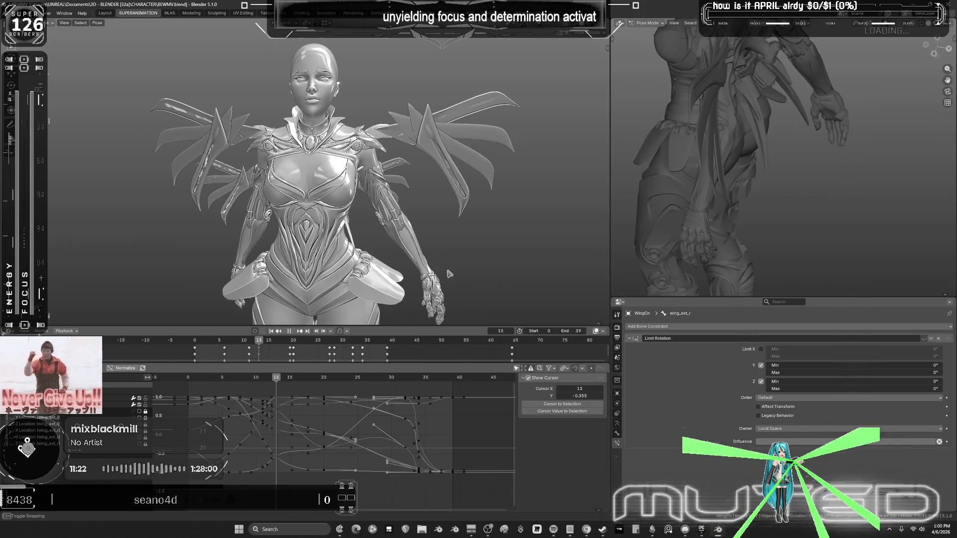
key("space")
key("KP_0")
key("space")
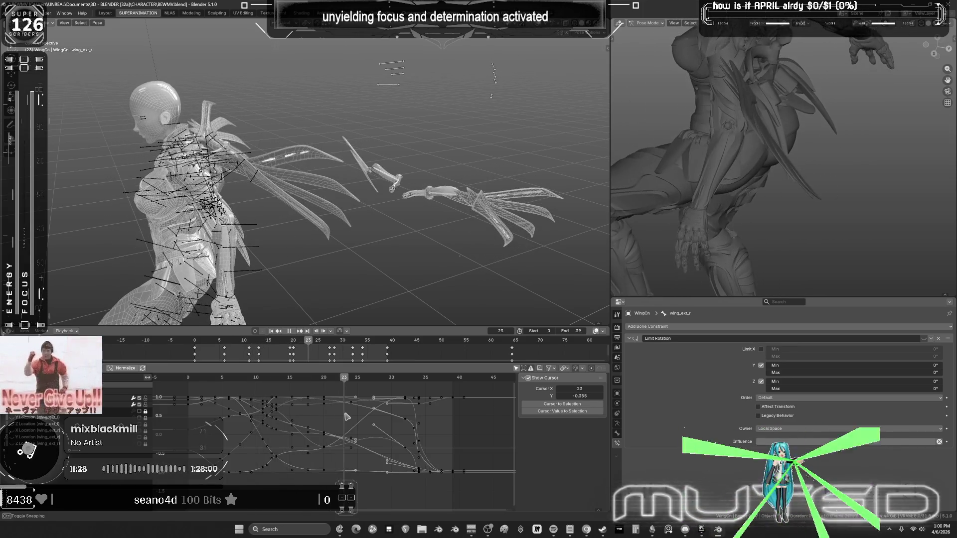
key("space")
Reselect the wing bones and return to the start of the animation.
middle_click_drag(359, 199, 394, 163)
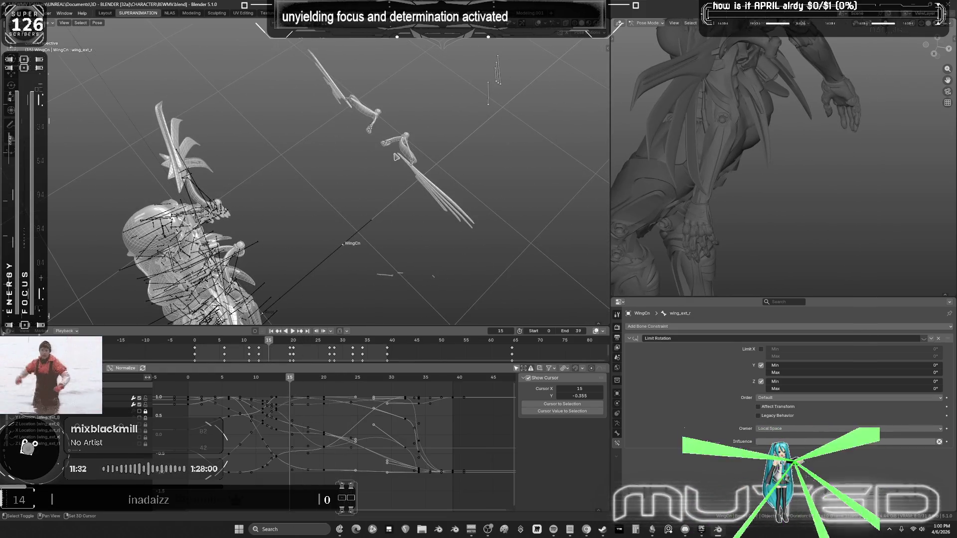
key("alt+a")
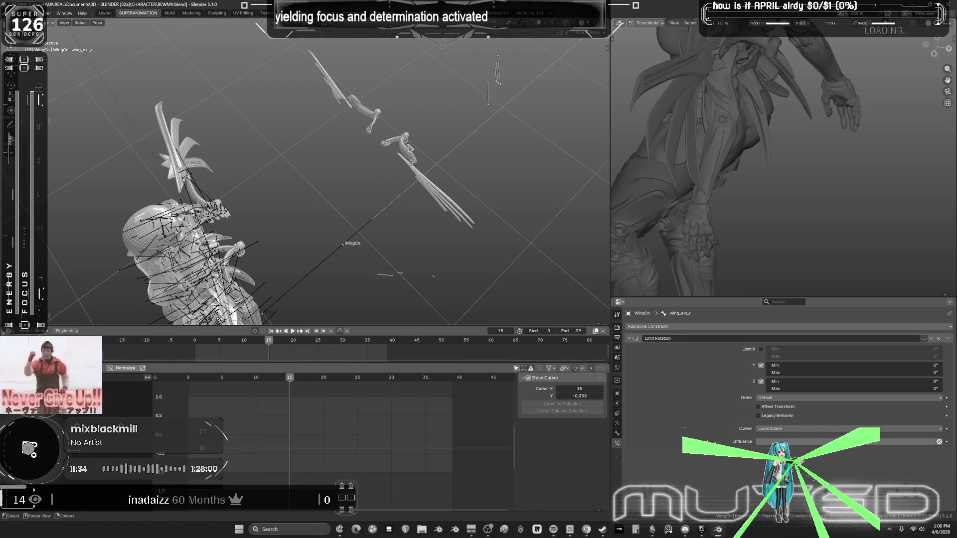
key("ctrl+z")
mouse_move(294, 378)
left_mouse_down()
mouse_move(183, 390)
mouse_move(256, 390)
left_mouse_up()
middle_click_drag(723, 195, 759, 226)
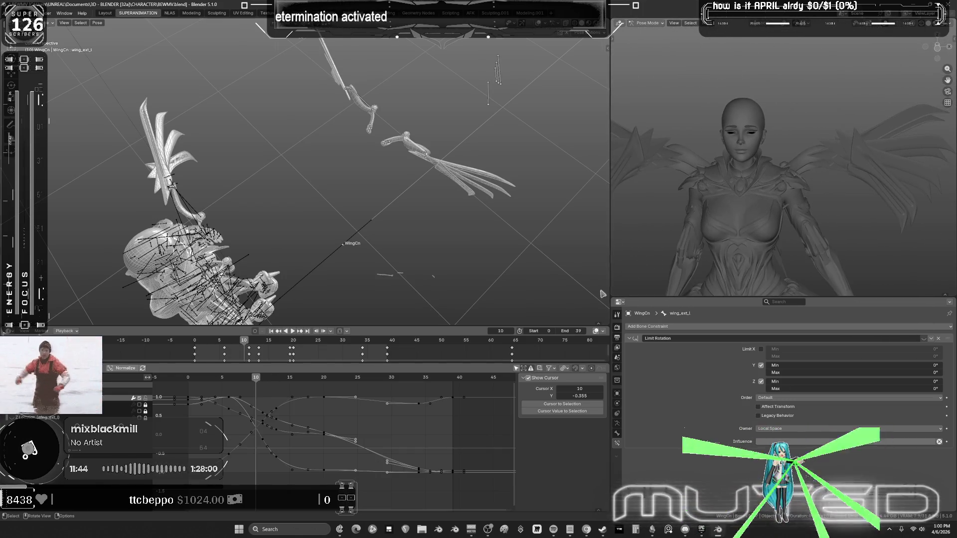
mouse_move(256, 379)
left_mouse_down()
mouse_move(361, 400)
mouse_move(289, 394)
mouse_move(357, 397)
mouse_move(324, 399)
left_mouse_up()
Insert keyframes for the wing pose at frame 25, then play back through frames 30–38.
mouse_move(331, 486)
left_mouse_down()
mouse_move(323, 390)
mouse_move(335, 384)
left_mouse_up()
left_click(358, 384)
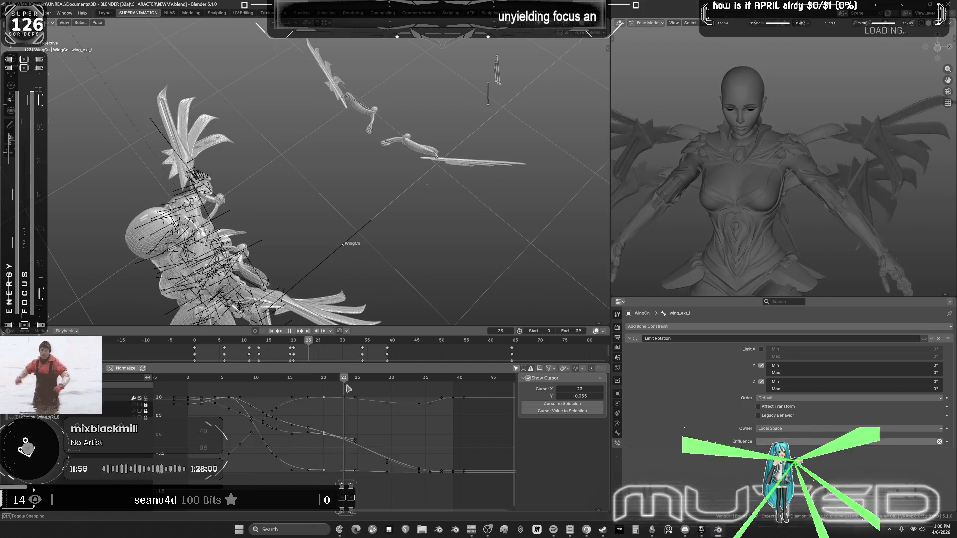
key("i")
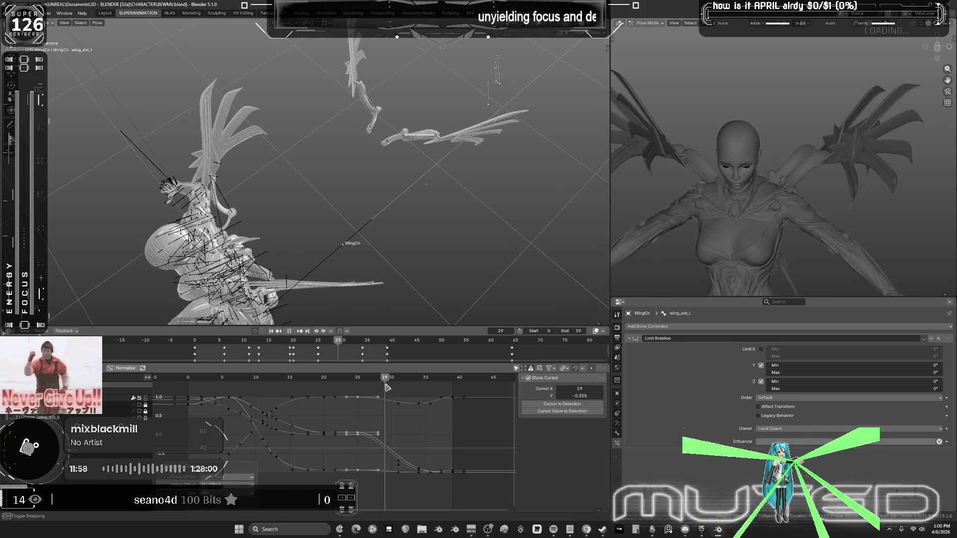
left_click(394, 388)
key("space")
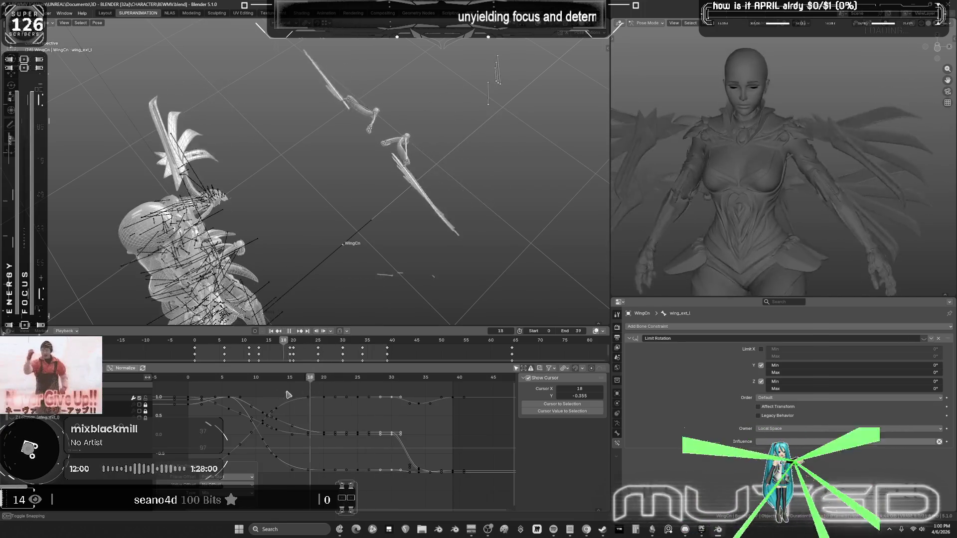
left_click_drag(410, 405, 419, 408)
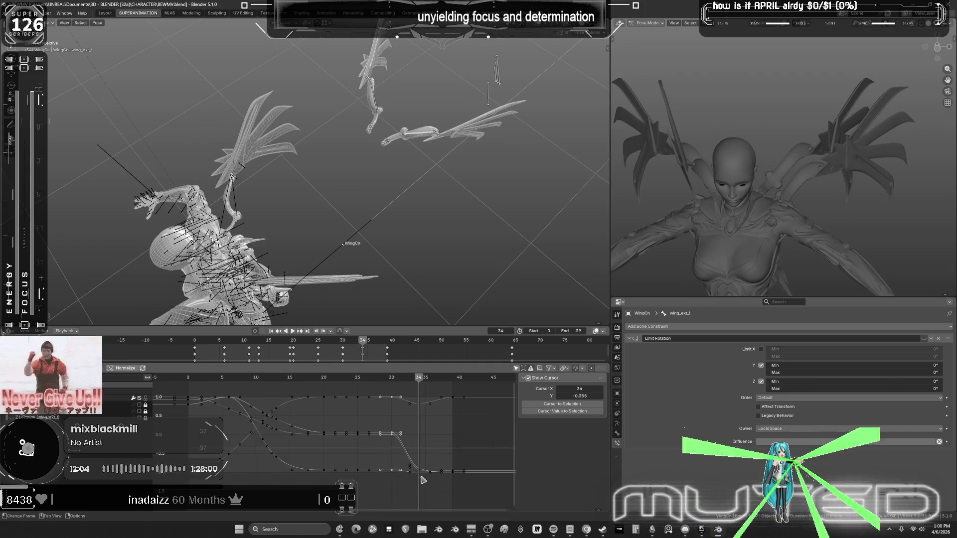
key("space")
key("space")
mouse_move(455, 389)
left_mouse_down()
mouse_move(476, 393)
mouse_move(395, 383)
mouse_move(409, 388)
mouse_move(359, 394)
left_mouse_up()
key("space")
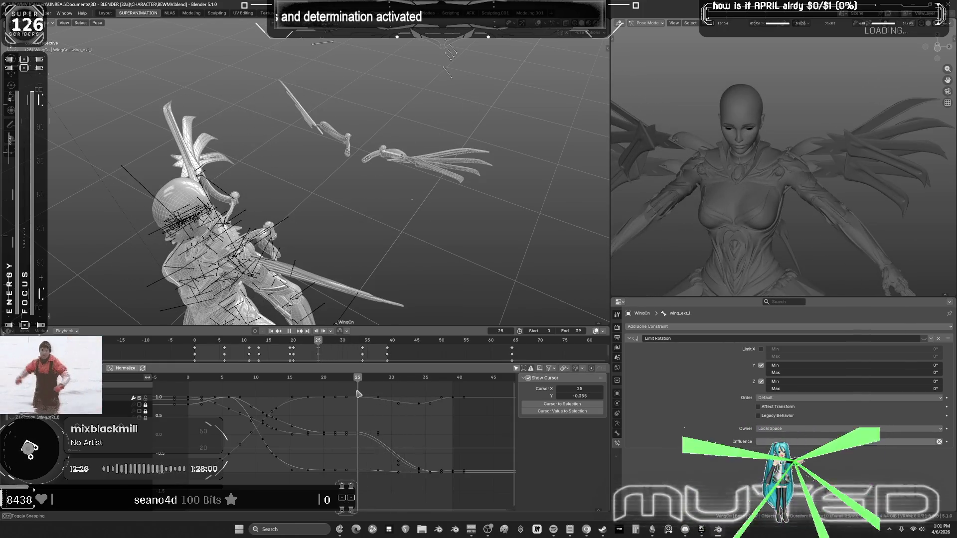
At frame 14, rotate wing_ext_l on local X and keyframe the pose, then check frame 15.
key("KP_1")
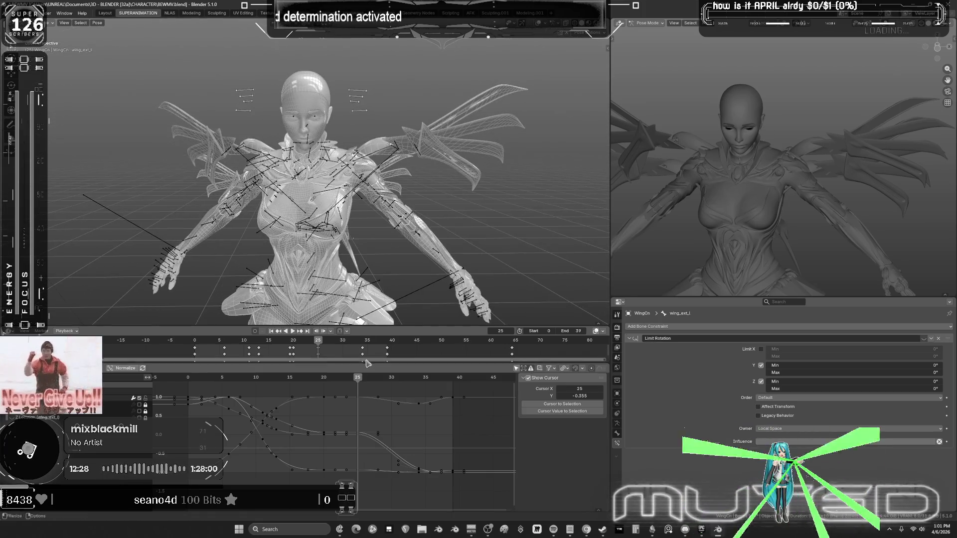
mouse_move(355, 381)
left_mouse_down()
mouse_move(283, 378)
mouse_move(301, 383)
mouse_move(272, 382)
mouse_move(312, 395)
mouse_move(262, 395)
mouse_move(284, 402)
left_mouse_up()
middle_click_drag(329, 219, 394, 247)
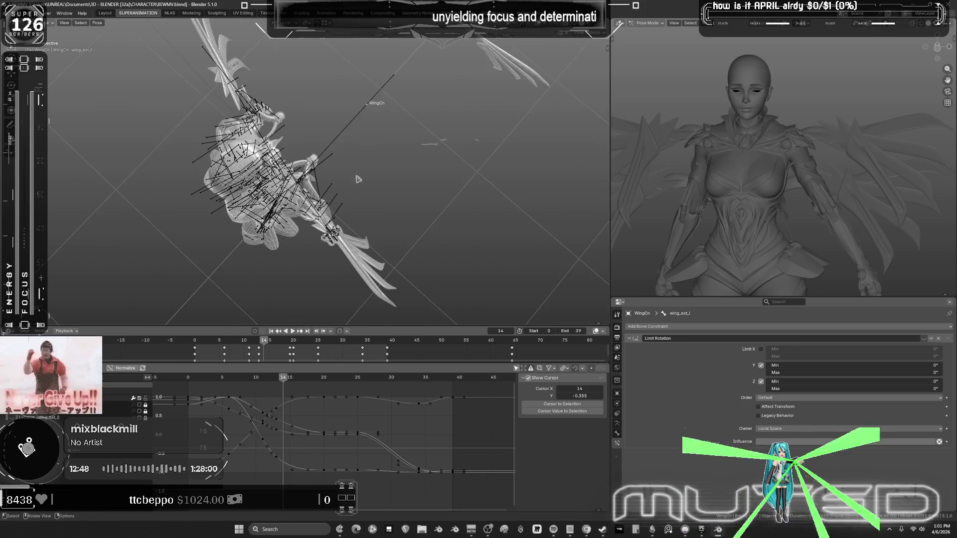
key("r")
key("x")
key("x")
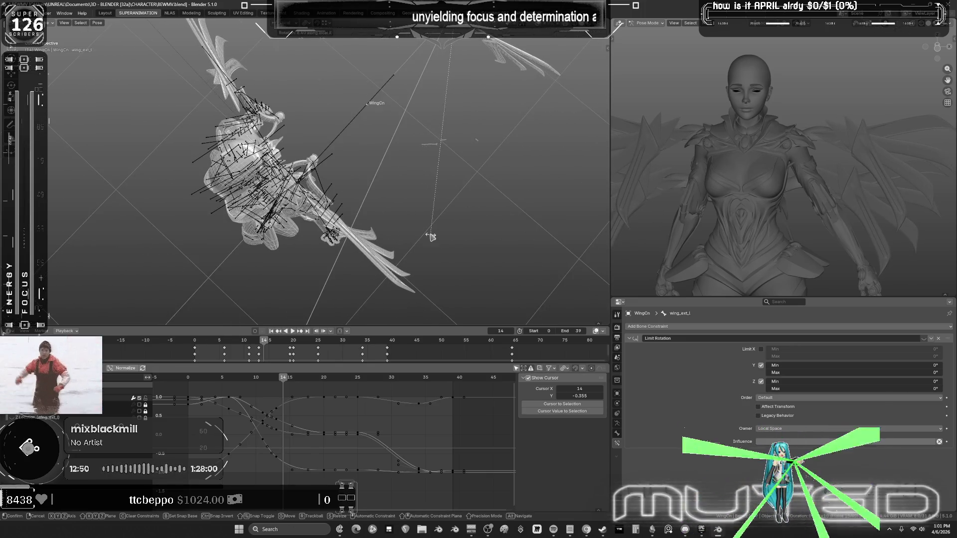
left_click(431, 238)
key("i")
mouse_move(290, 378)
left_mouse_down()
mouse_move(362, 391)
mouse_move(256, 377)
mouse_move(290, 379)
left_mouse_up()
mouse_move(379, 149)
middle_mouse_down()
mouse_move(411, 193)
mouse_move(369, 165)
mouse_move(341, 210)
mouse_move(408, 218)
mouse_move(493, 205)
mouse_move(498, 220)
mouse_move(446, 200)
mouse_move(368, 214)
mouse_move(567, 214)
mouse_move(398, 210)
middle_mouse_up()
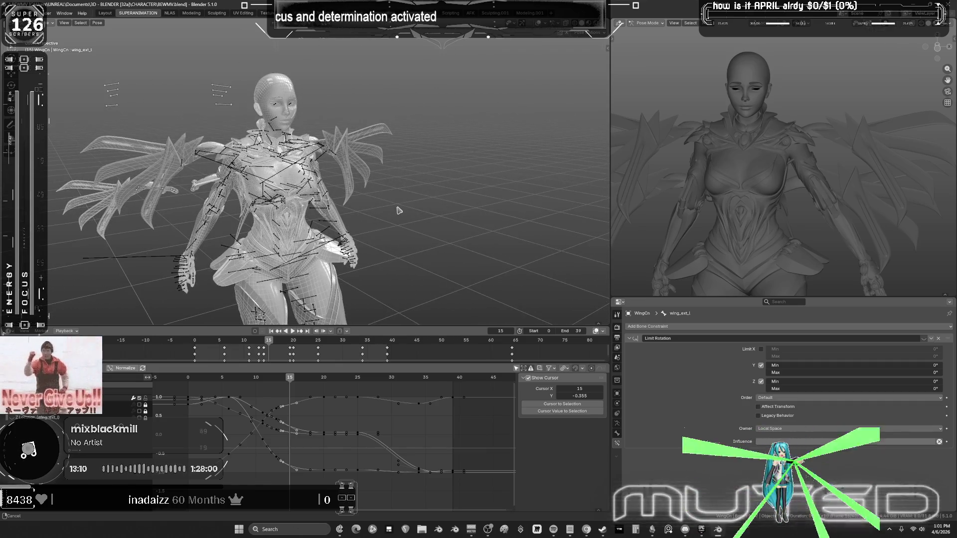
mouse_move(461, 216)
middle_mouse_down()
mouse_move(478, 200)
mouse_move(457, 187)
mouse_move(393, 191)
mouse_move(467, 214)
middle_mouse_up()
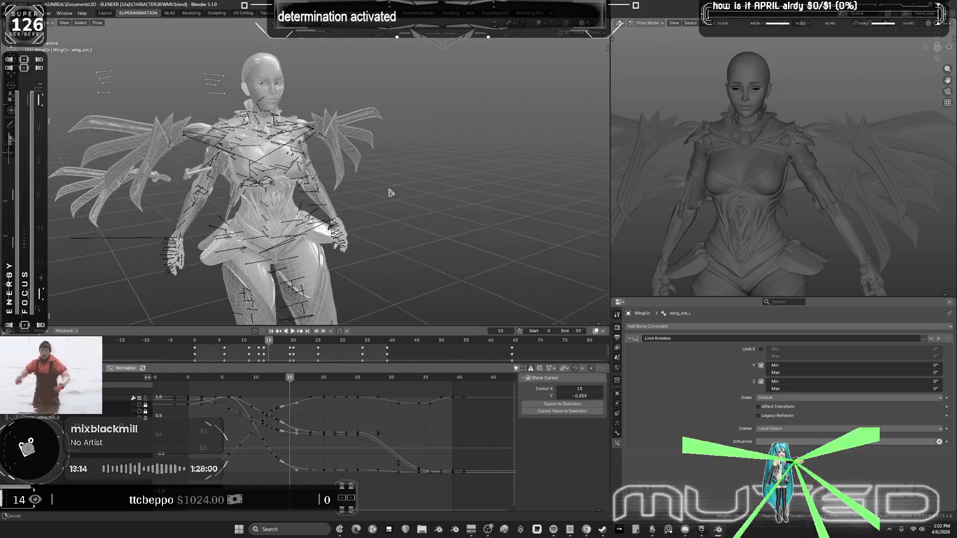
mouse_move(435, 183)
middle_mouse_down()
mouse_move(495, 199)
mouse_move(492, 184)
mouse_move(397, 211)
mouse_move(469, 203)
mouse_move(459, 197)
mouse_move(362, 221)
mouse_move(464, 202)
mouse_move(385, 233)
middle_mouse_up()
mouse_move(427, 206)
middle_mouse_down()
mouse_move(508, 231)
mouse_move(461, 247)
mouse_move(454, 228)
mouse_move(317, 237)
mouse_move(441, 199)
middle_mouse_up()
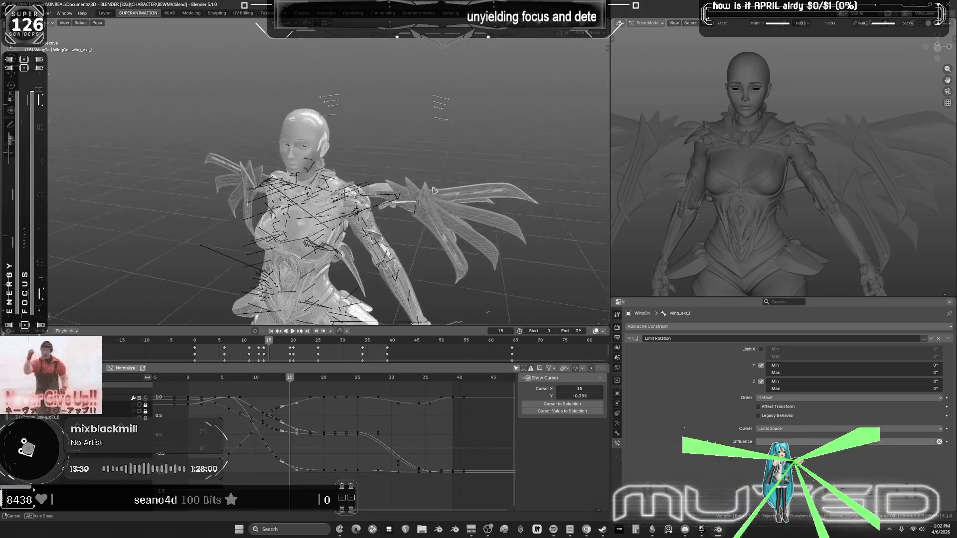
middle_click_drag(469, 192, 435, 189)
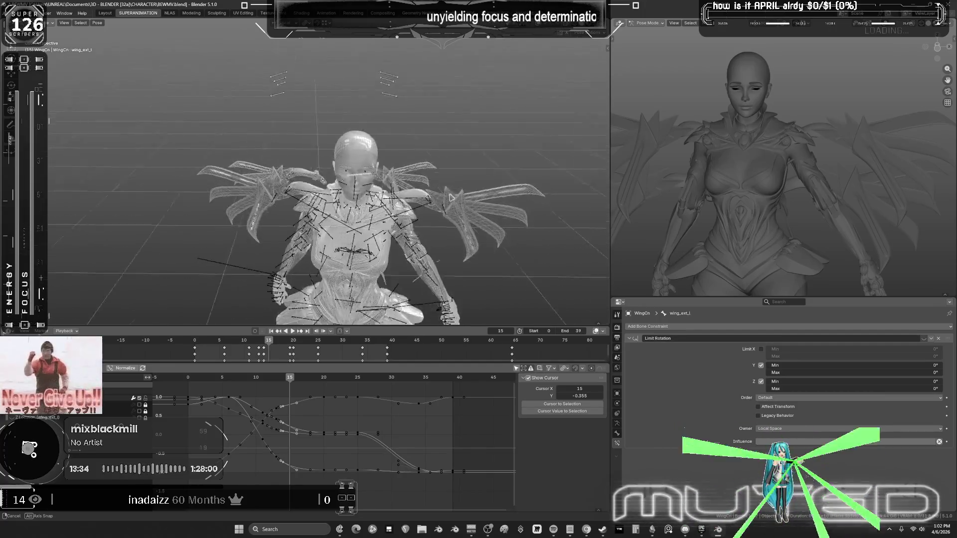
middle_click_drag(465, 184, 444, 177)
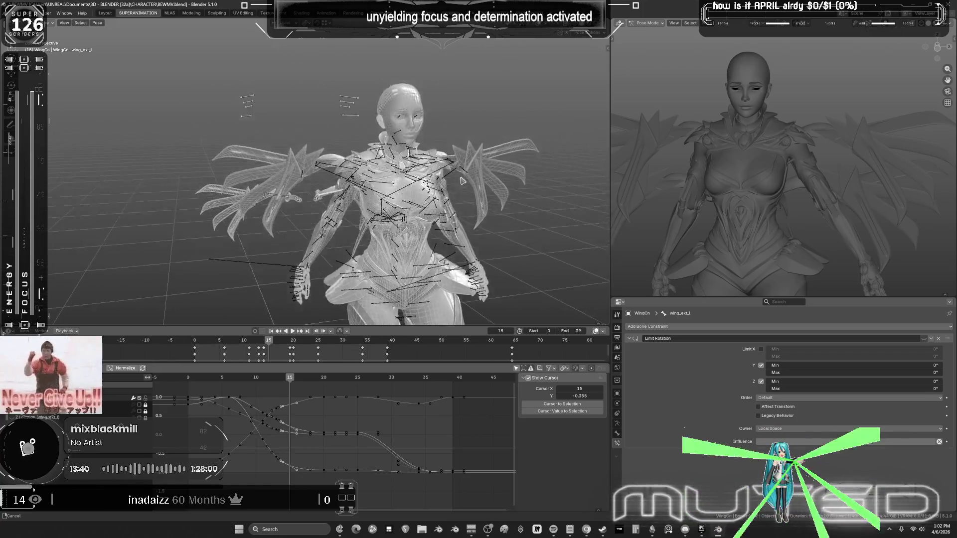
middle_click_drag(395, 173, 400, 189)
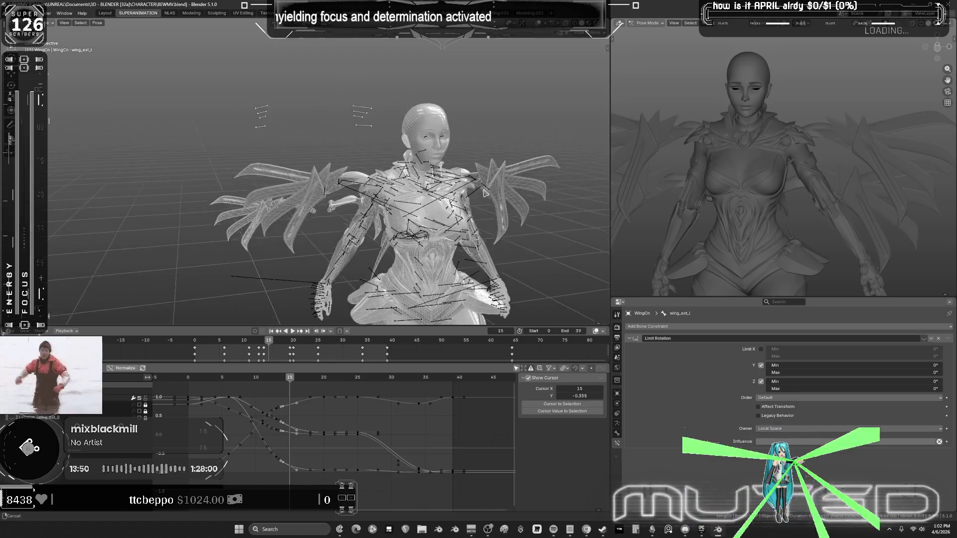
middle_click_drag(420, 169, 420, 213)
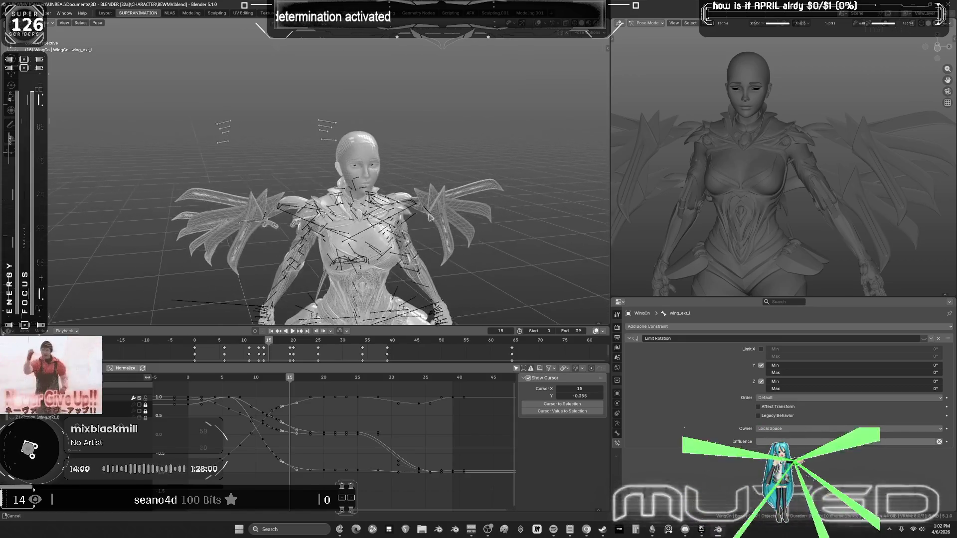
mouse_move(421, 235)
middle_mouse_down("shift")
mouse_move(459, 199)
mouse_move(441, 185)
middle_mouse_up("shift")
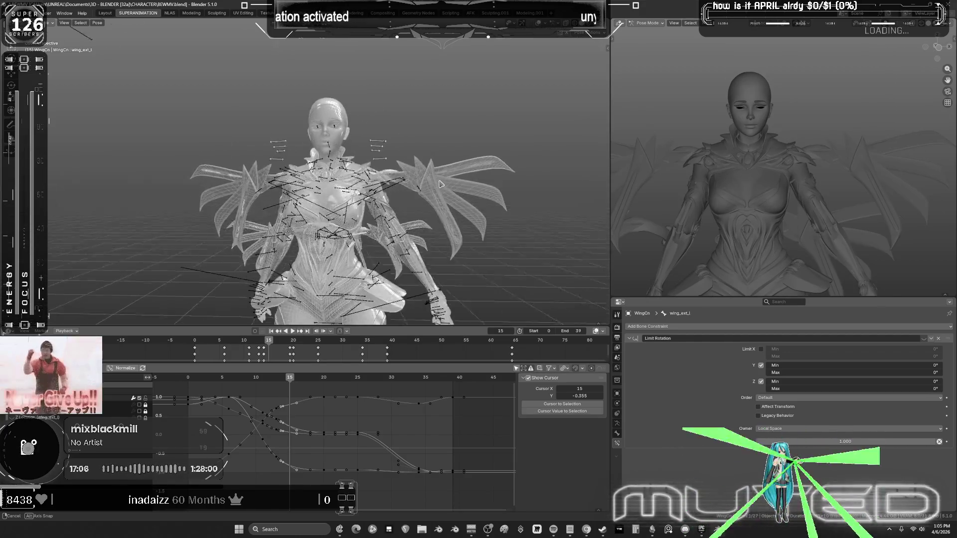
middle_click_drag(455, 178, 461, 188)
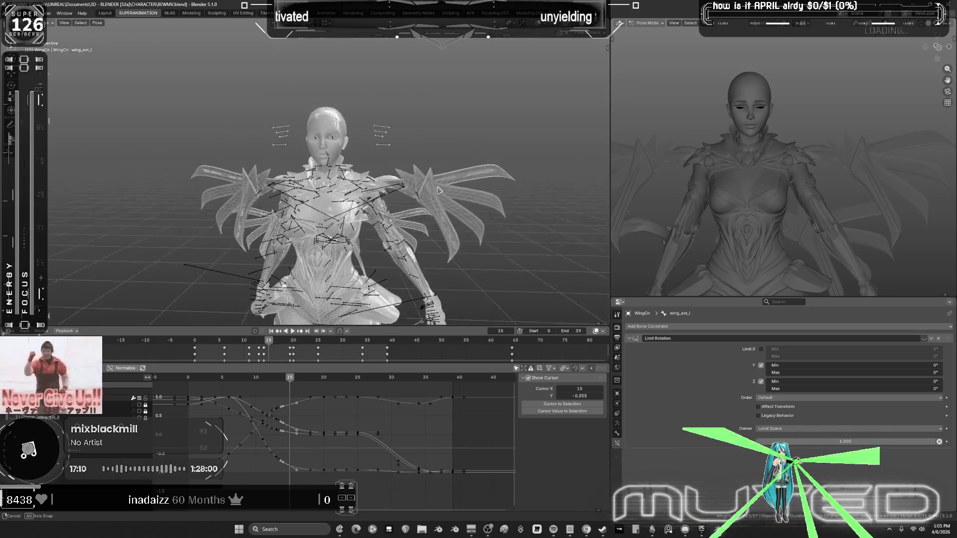
middle_click_drag(438, 191, 448, 187)
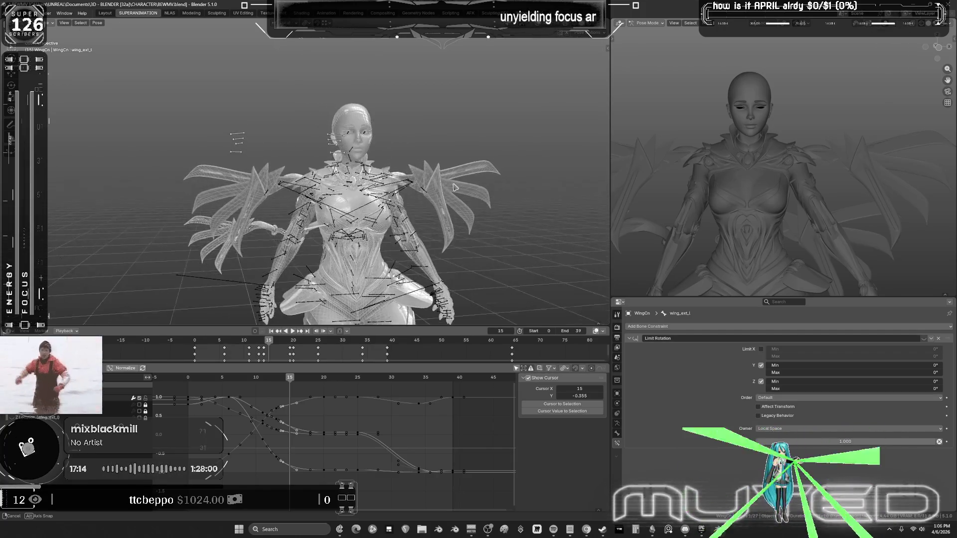
middle_click_drag(455, 185, 447, 183)
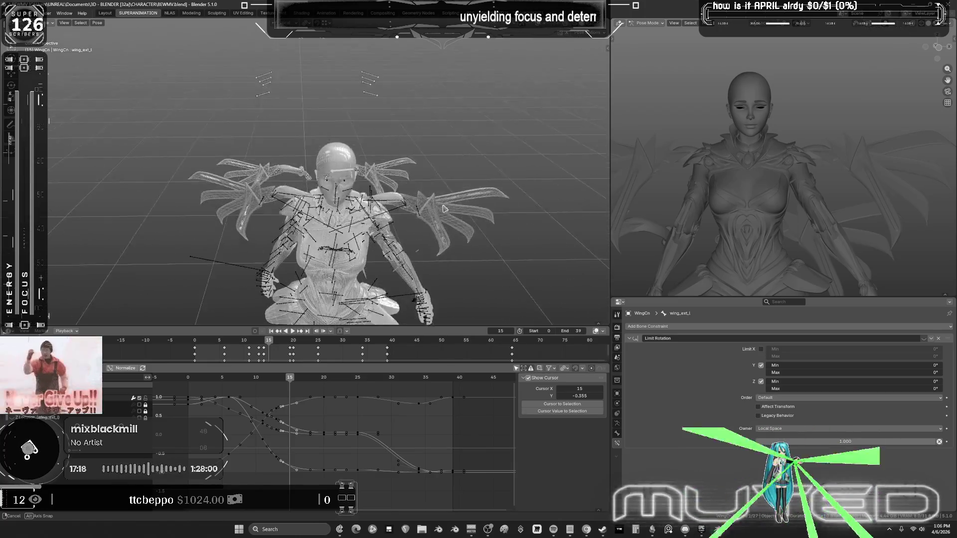
mouse_move(472, 210)
middle_mouse_down()
mouse_move(464, 219)
mouse_move(461, 209)
mouse_move(451, 214)
mouse_move(461, 209)
mouse_move(466, 252)
mouse_move(414, 262)
mouse_move(583, 177)
mouse_move(98, 182)
mouse_move(117, 193)
mouse_move(99, 184)
mouse_move(106, 196)
mouse_move(105, 179)
mouse_move(135, 180)
mouse_move(457, 197)
middle_mouse_up()
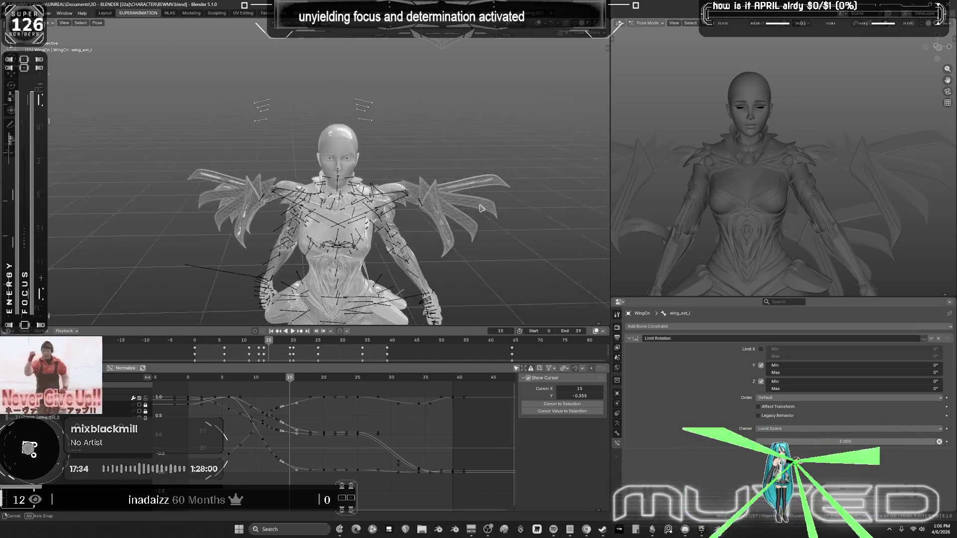
middle_click_drag(504, 201, 467, 189)
middle_click_drag(412, 206, 450, 204)
mouse_move(402, 213)
middle_mouse_down()
mouse_move(451, 199)
mouse_move(434, 199)
mouse_move(448, 206)
mouse_move(423, 218)
mouse_move(415, 213)
middle_mouse_up()
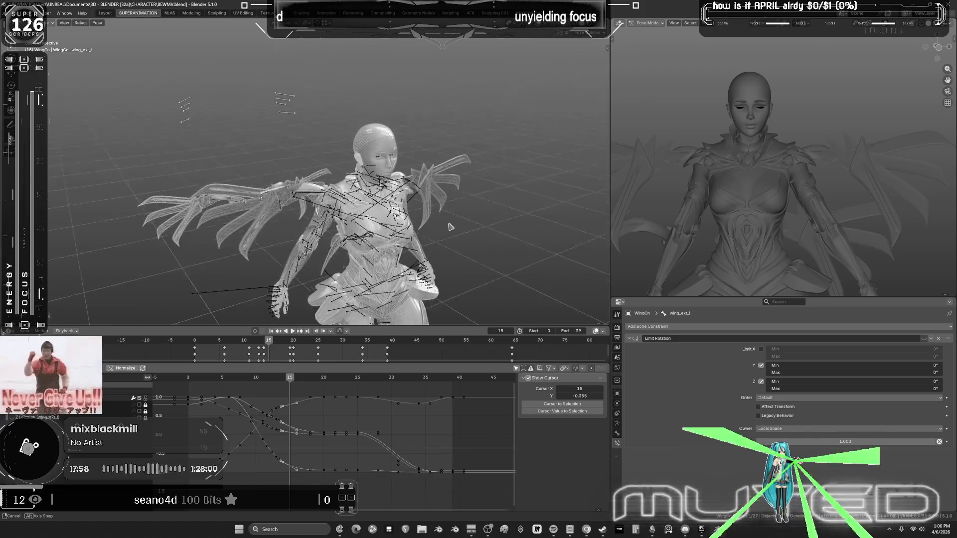
mouse_move(401, 222)
middle_mouse_down()
mouse_move(449, 218)
mouse_move(425, 219)
middle_mouse_up()
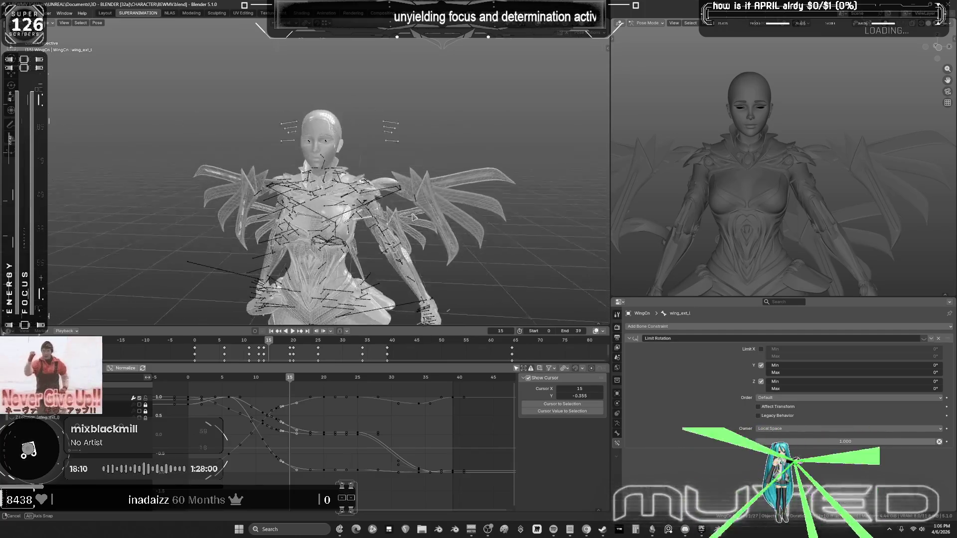
middle_click_drag(437, 210, 409, 221)
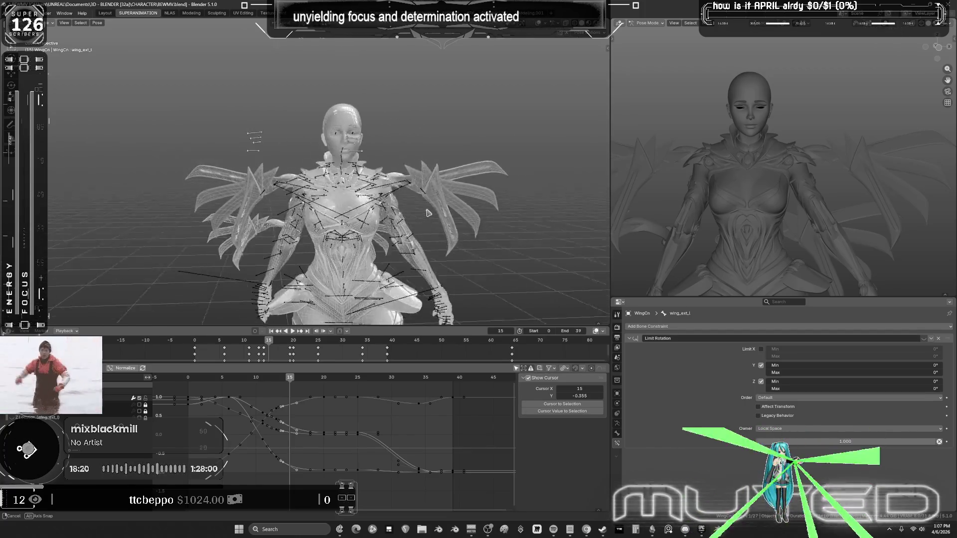
mouse_move(448, 218)
middle_mouse_down()
mouse_move(408, 220)
mouse_move(457, 215)
mouse_move(408, 209)
mouse_move(399, 226)
mouse_move(459, 213)
mouse_move(331, 225)
mouse_move(449, 217)
mouse_move(448, 190)
mouse_move(438, 217)
mouse_move(299, 220)
mouse_move(299, 159)
mouse_move(299, 239)
mouse_move(324, 224)
mouse_move(309, 220)
mouse_move(317, 251)
middle_mouse_up()
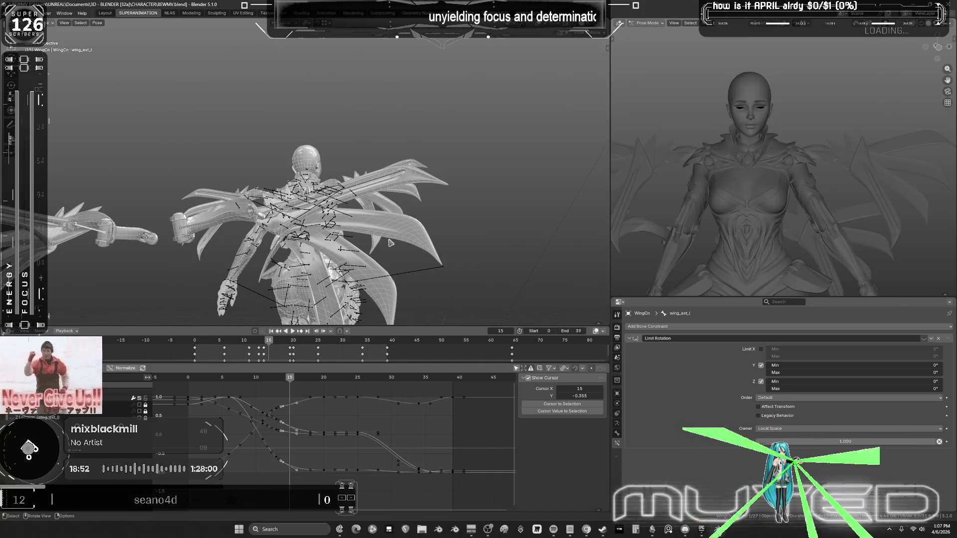
mouse_move(566, 166)
middle_mouse_down()
mouse_move(434, 170)
mouse_move(450, 53)
mouse_move(496, 147)
mouse_move(494, 262)
mouse_move(350, 194)
mouse_move(359, 184)
mouse_move(489, 251)
mouse_move(449, 228)
middle_mouse_up()
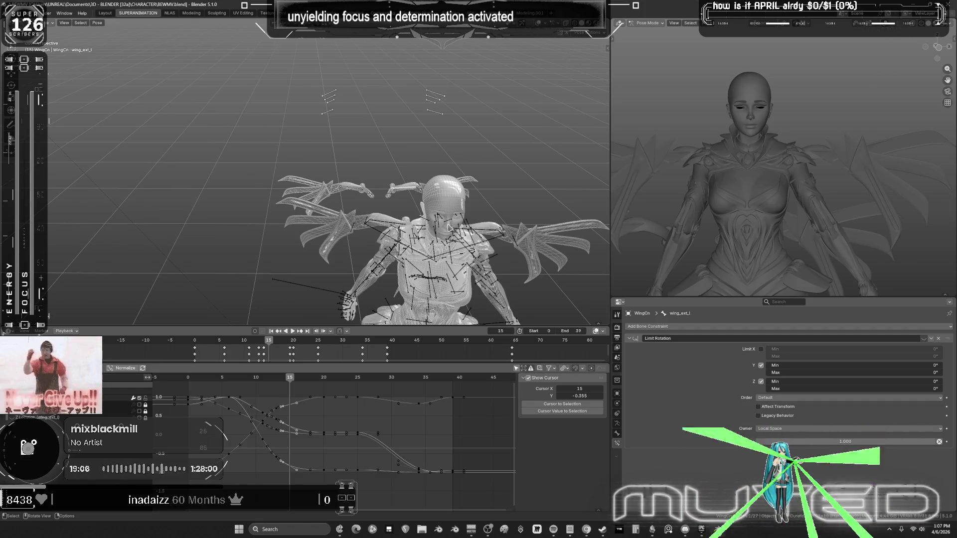
mouse_move(376, 231)
middle_mouse_down()
mouse_move(385, 204)
mouse_move(390, 214)
mouse_move(383, 201)
mouse_move(394, 208)
mouse_move(359, 214)
mouse_move(387, 199)
mouse_move(360, 208)
mouse_move(394, 206)
mouse_move(84, 201)
mouse_move(563, 202)
mouse_move(279, 211)
mouse_move(414, 207)
mouse_move(511, 163)
mouse_move(480, 274)
mouse_move(598, 254)
mouse_move(527, 285)
mouse_move(130, 279)
middle_mouse_up()
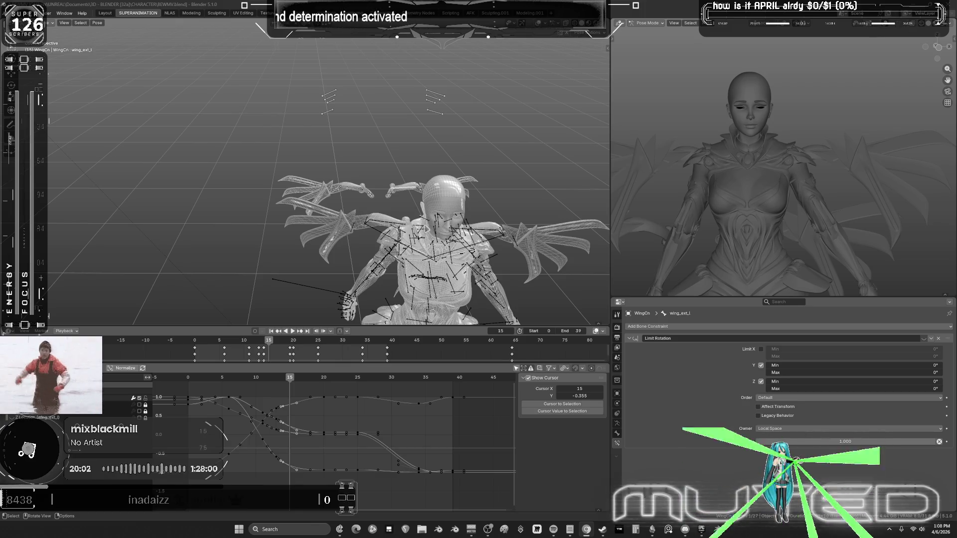
At frame 14, rotate wingbaserotate_l about its local Y axis and keyframe the rotation.
left_click(297, 377)
mouse_move(297, 377)
left_mouse_down()
mouse_move(174, 394)
mouse_move(232, 391)
mouse_move(285, 370)
left_mouse_up()
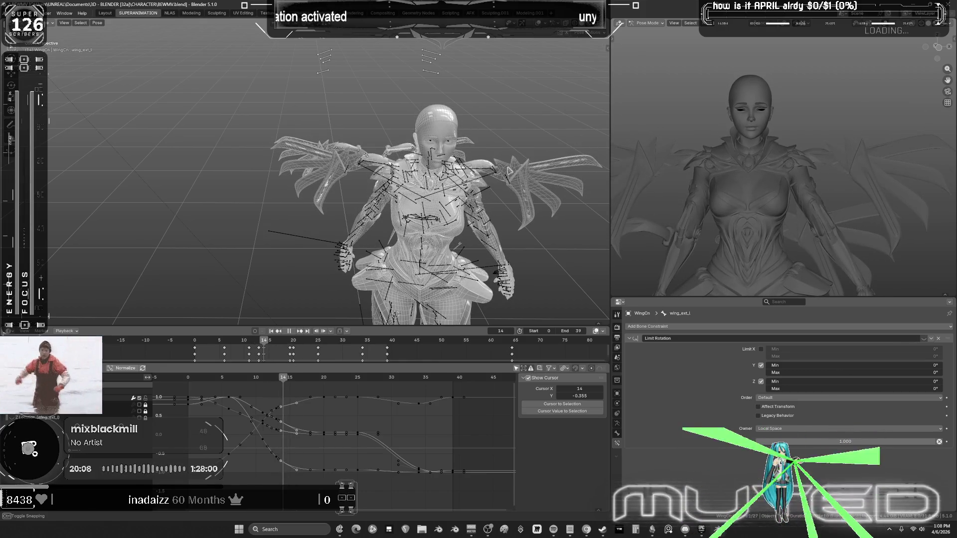
middle_click_drag(509, 171, 485, 173)
left_click(497, 195)
key("r")
key("y")
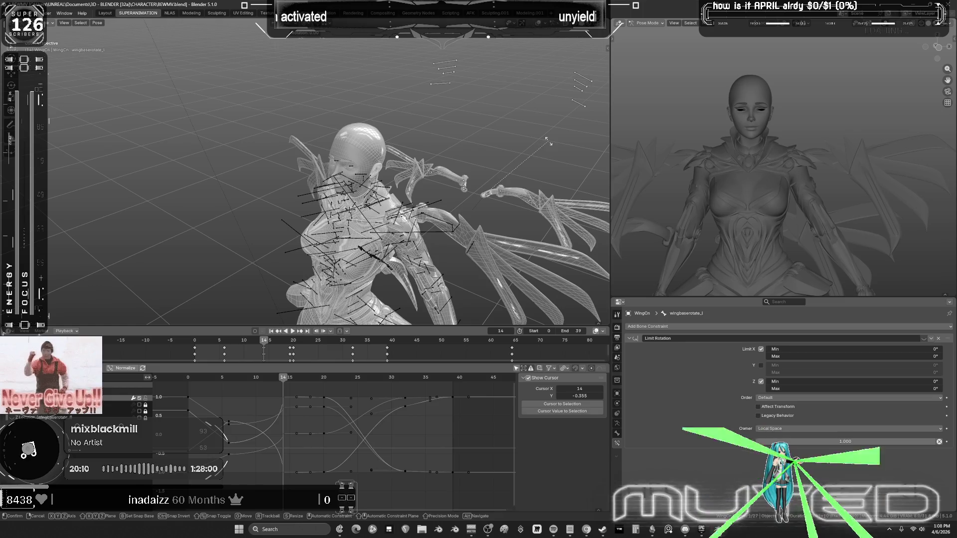
left_click(558, 177)
key("i")
key("Return")
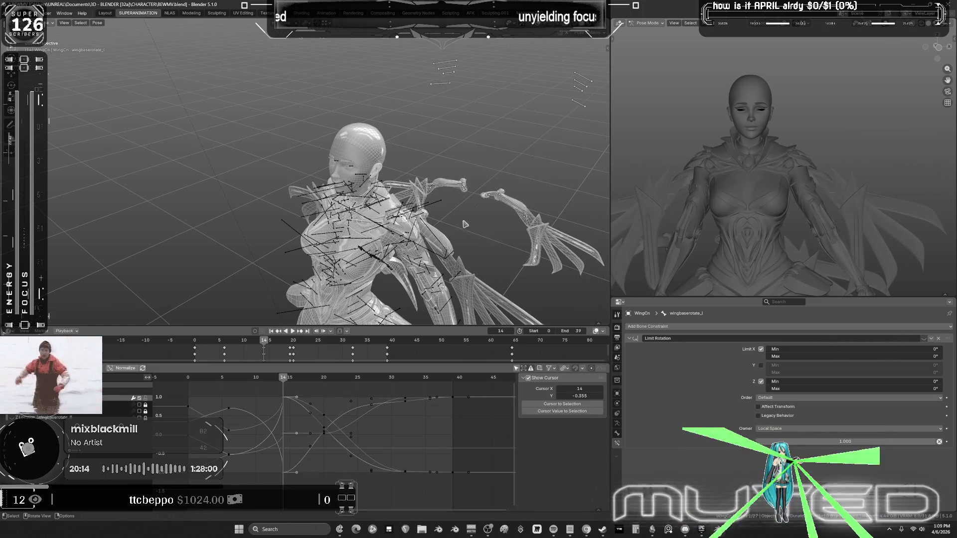
Key the wingbaserotate_r bone and play the wing flap animation.
left_click(493, 195)
key("i")
key("space")
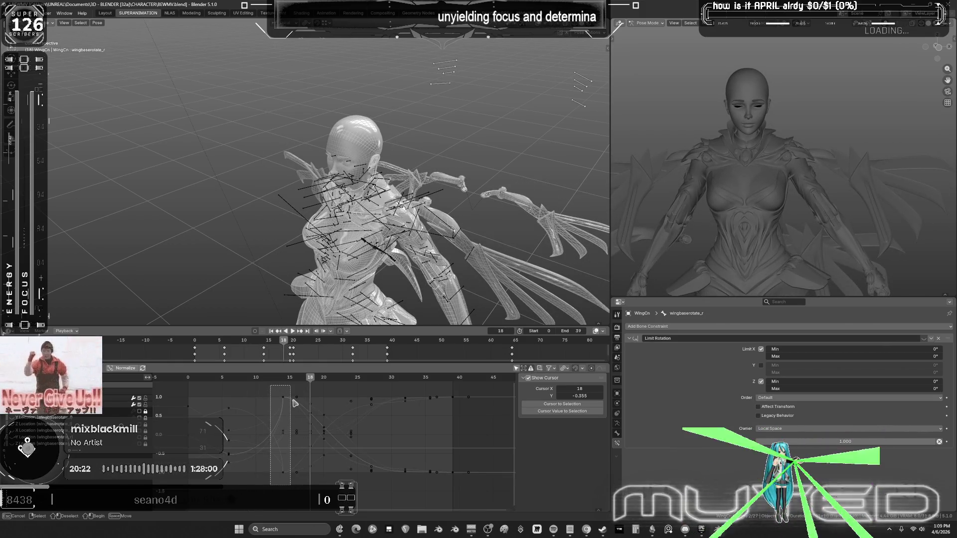
Switch the chosen wing-base keys to Bezier interpolation, then play and stop the flap at frame 33.
key("Escape")
right_click(297, 422)
mouse_move(299, 421)
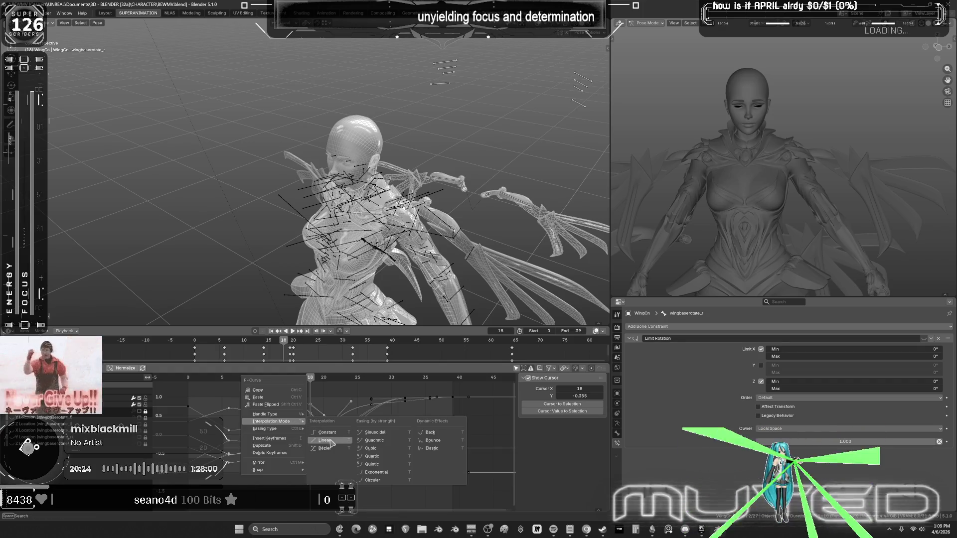
left_click(326, 449)
key("space")
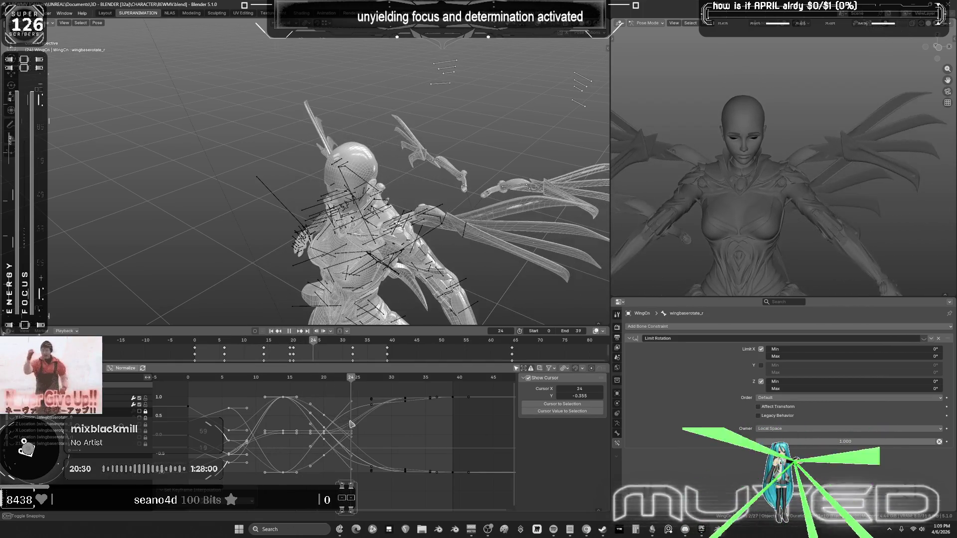
key("space")
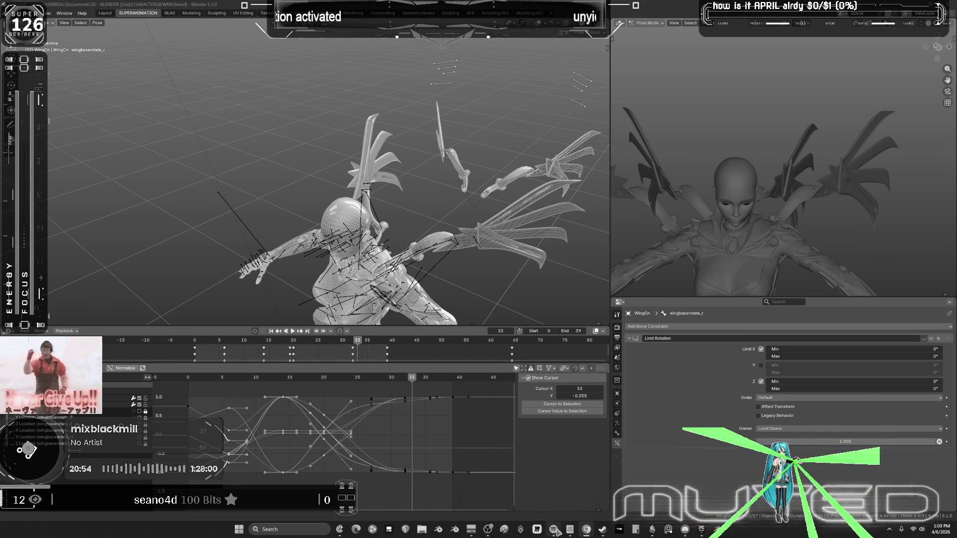
mouse_move(556, 531)
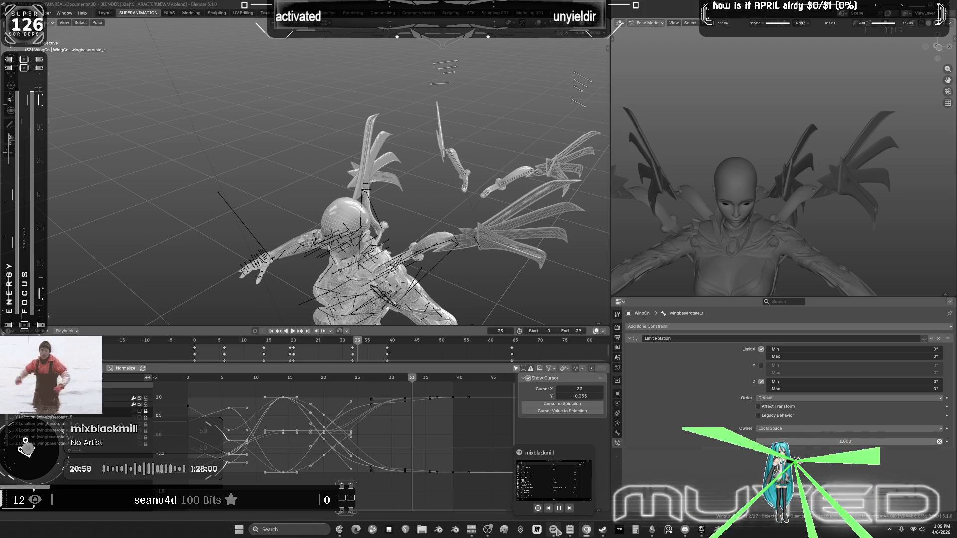
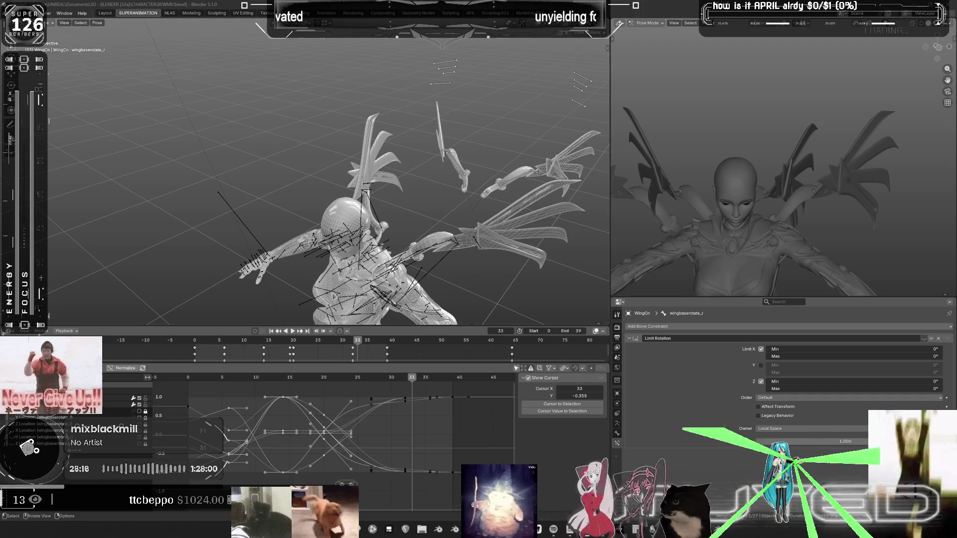
Orbit around the character and play the wing-base flap, scrubbing back to frames 25 and 12.
middle_click_drag(429, 222, 472, 212)
left_click(409, 379)
left_click_drag(409, 379, 358, 379)
mouse_move(389, 215)
middle_mouse_down()
mouse_move(400, 188)
mouse_move(309, 369)
middle_mouse_up()
key("space")
mouse_move(299, 379)
left_mouse_down()
mouse_move(233, 384)
mouse_move(249, 383)
left_mouse_up()
key("space")
Frame the right wing base, move the box-selected middle keys in time, and review to frame 21.
key("KP_Decimal")
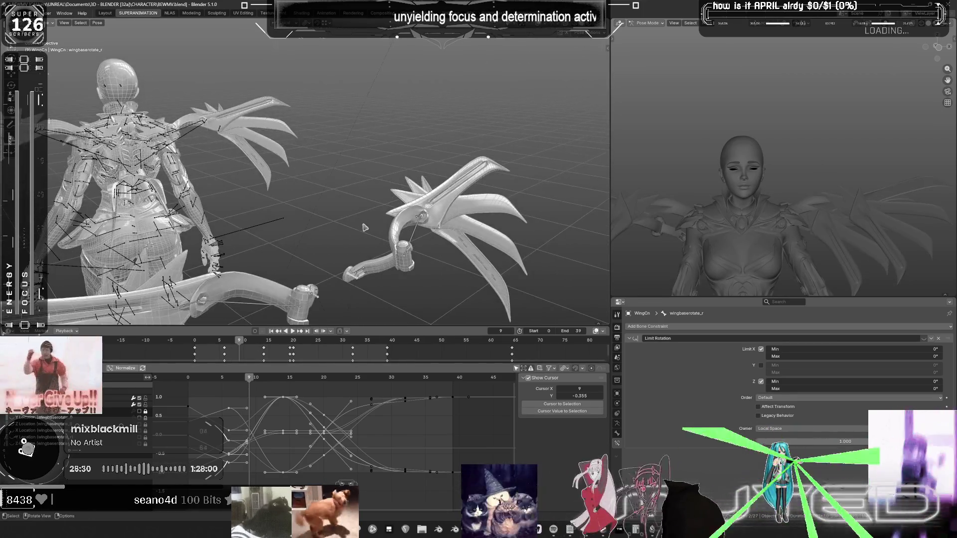
mouse_move(234, 480)
left_mouse_down()
mouse_move(229, 405)
mouse_move(237, 409)
left_mouse_up()
key("g")
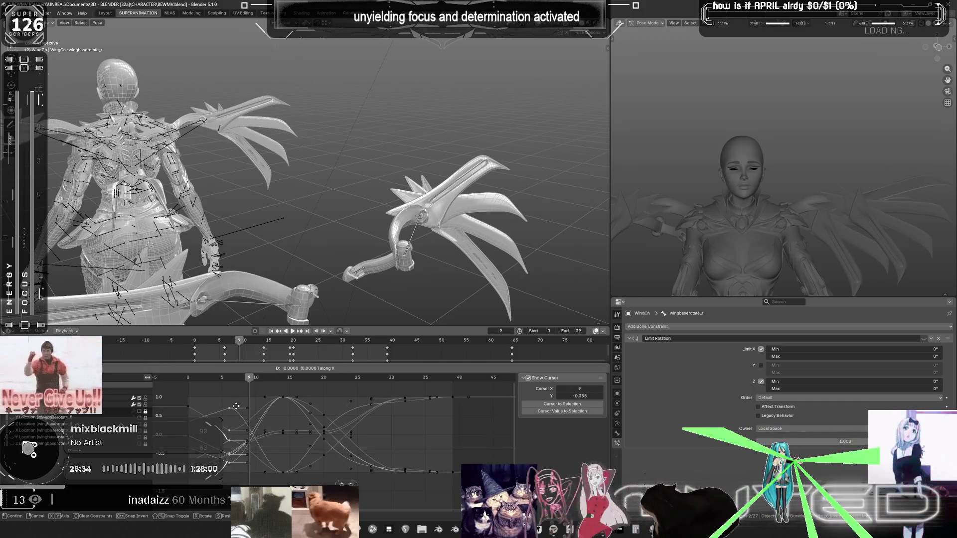
left_click(235, 410)
key("space")
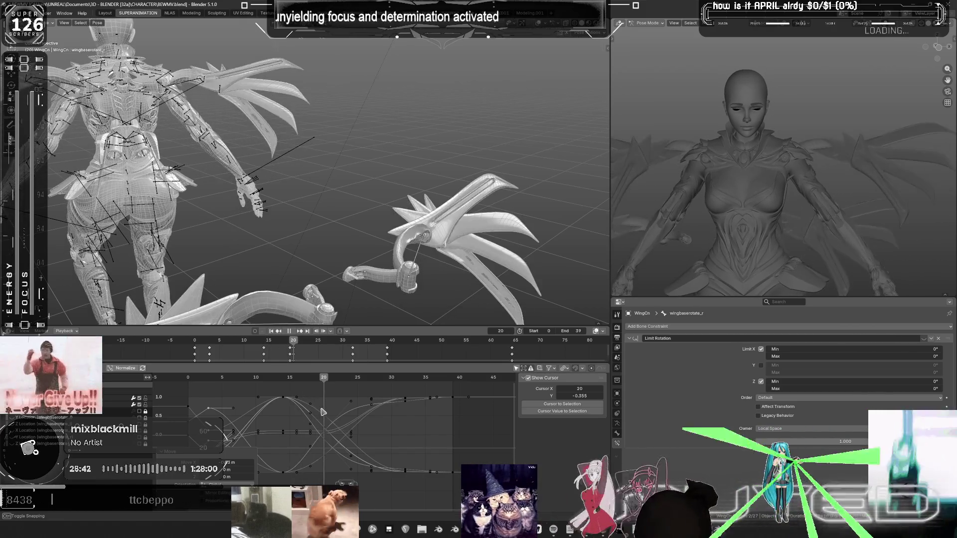
key("space")
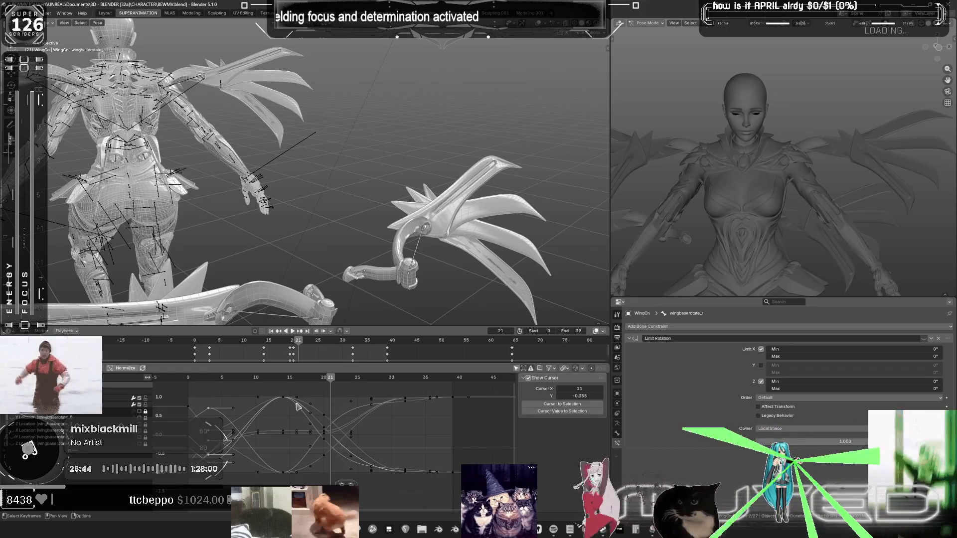
Slide the picked rotation keys two frames later and play back to check the timing.
left_click(294, 405)
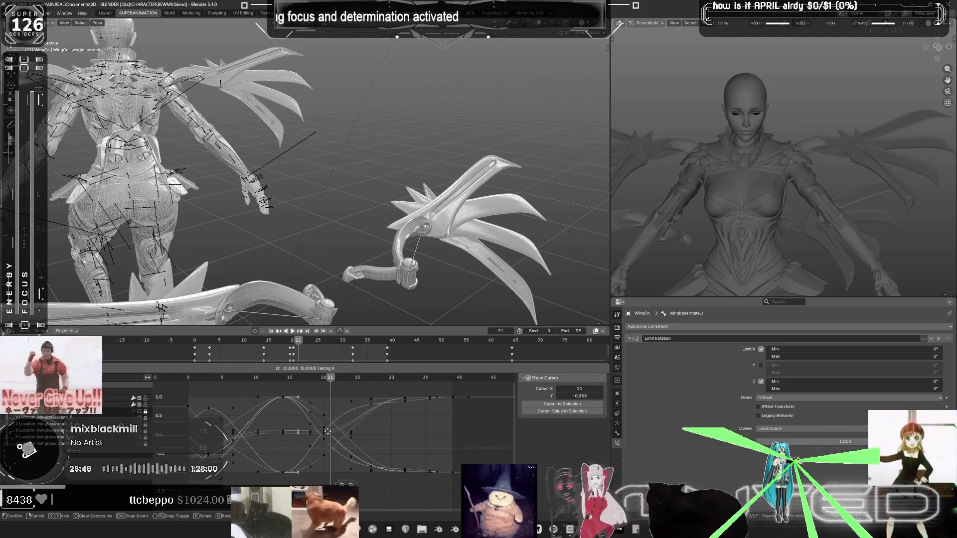
key("g")
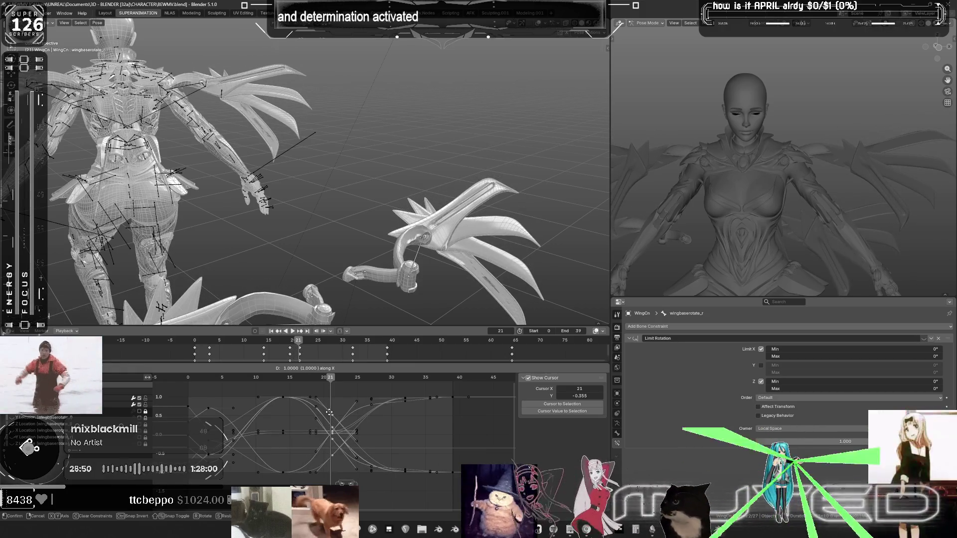
left_click(330, 413)
key("space")
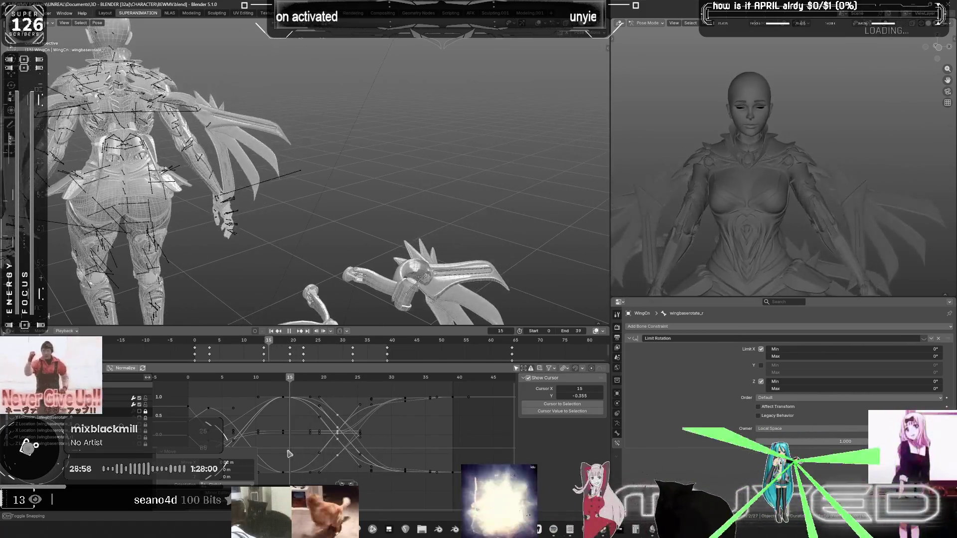
key("Escape")
mouse_move(259, 240)
middle_mouse_down()
mouse_move(204, 239)
mouse_move(264, 227)
mouse_move(253, 242)
middle_mouse_up()
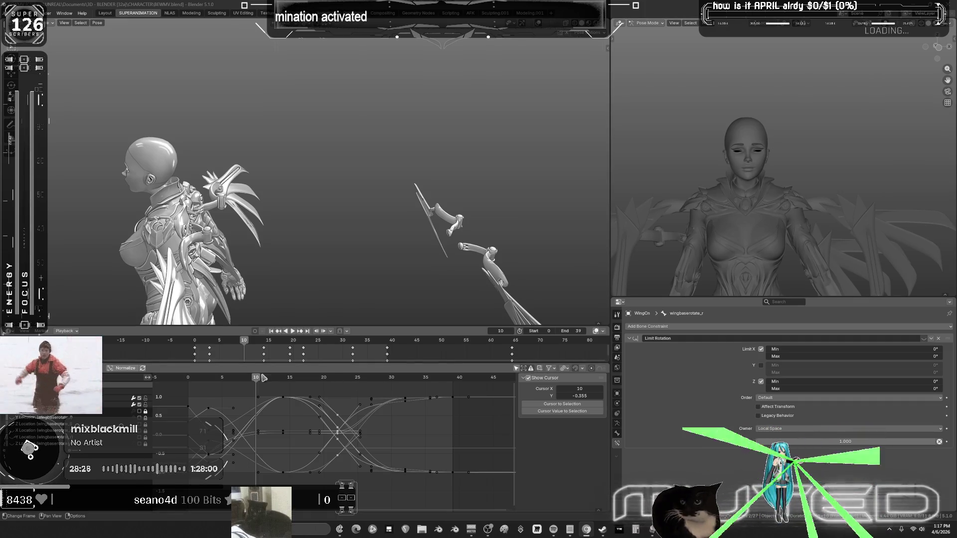
Scrub the flap between frames 25 and 32, select the wing_ext_l bone, and go to frame 26.
mouse_move(319, 199)
middle_mouse_down()
mouse_move(334, 199)
mouse_move(364, 154)
mouse_move(385, 160)
mouse_move(371, 225)
middle_mouse_up()
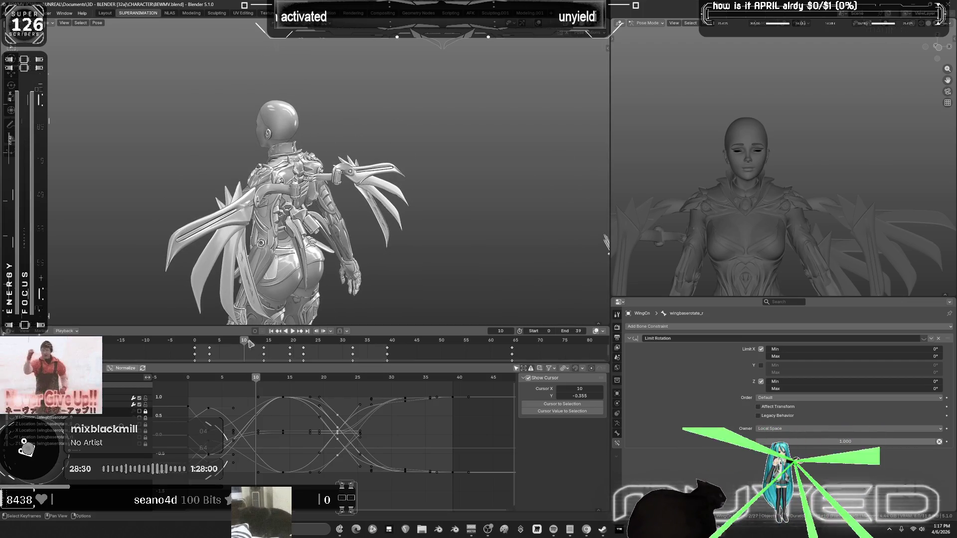
key("shift+Left")
mouse_move(379, 210)
left_mouse_down()
mouse_move(461, 214)
mouse_move(443, 215)
left_mouse_up()
mouse_move(442, 215)
middle_mouse_down()
mouse_move(384, 187)
mouse_move(351, 238)
middle_mouse_up()
left_click(364, 317)
mouse_move(360, 378)
left_mouse_down()
mouse_move(241, 395)
mouse_move(364, 400)
left_mouse_up()
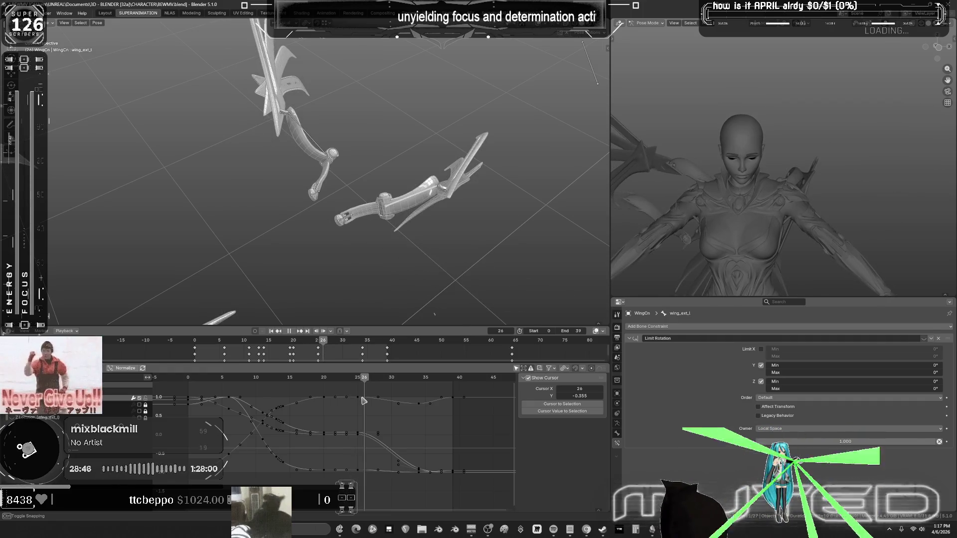
Key the rotation of wing_ext_r and wing_ext_l at frame 26, undoing and redoing the change.
key("Escape")
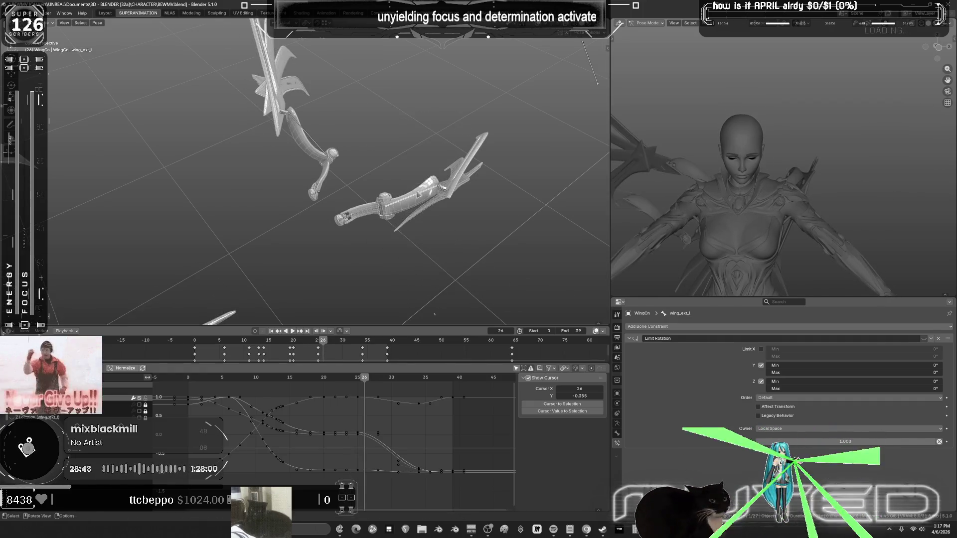
key("ctrl+shift+v")
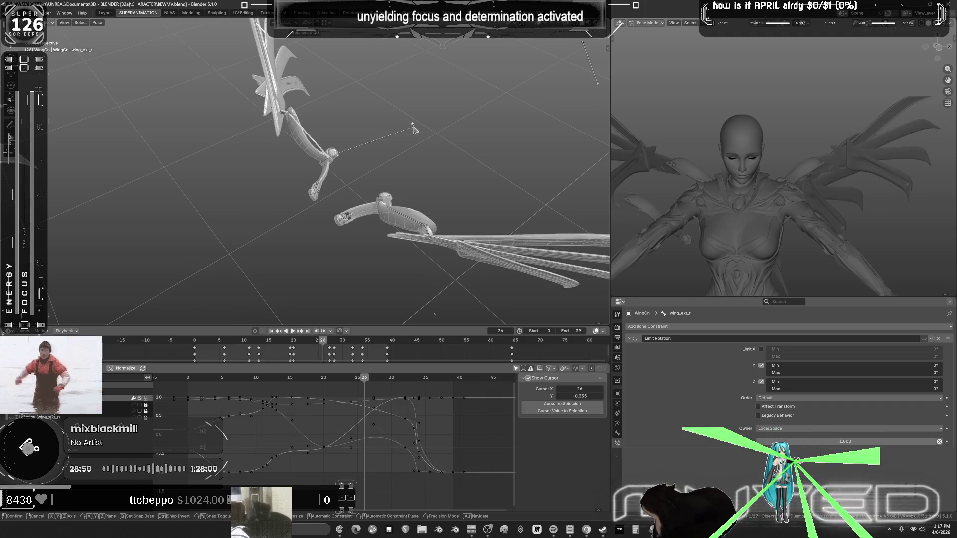
left_click(434, 166, "shift")
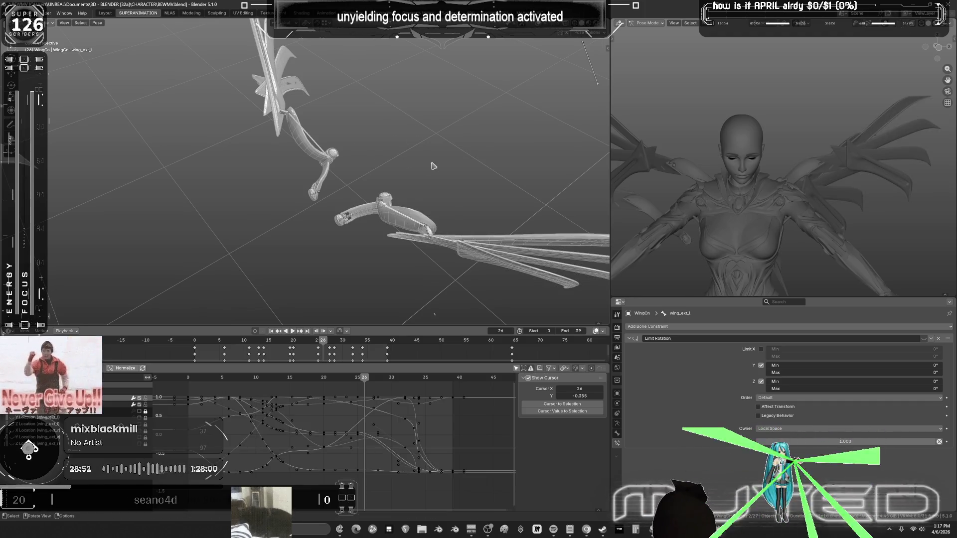
key("i")
key("r")
mouse_move(369, 381)
left_mouse_down()
mouse_move(346, 386)
mouse_move(366, 390)
mouse_move(359, 390)
left_mouse_up()
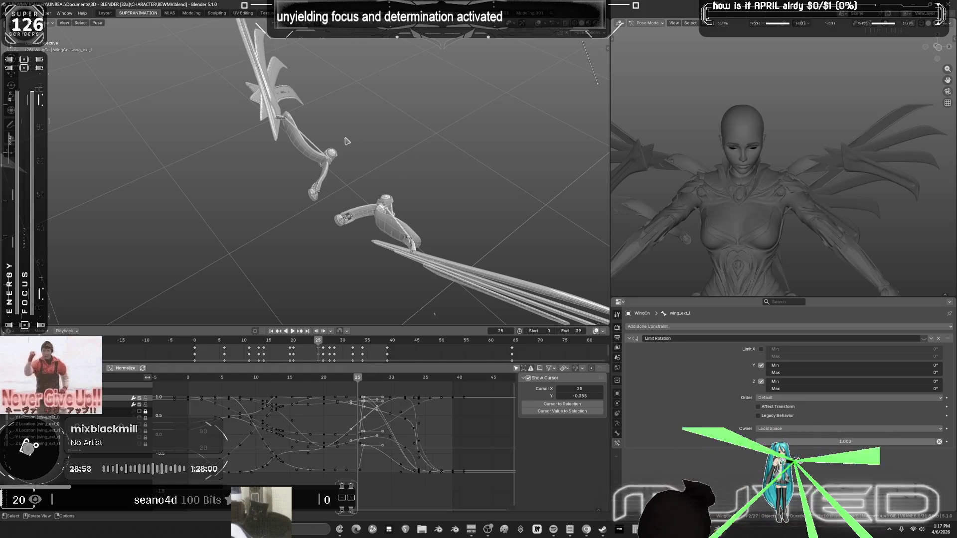
key("ctrl+z")
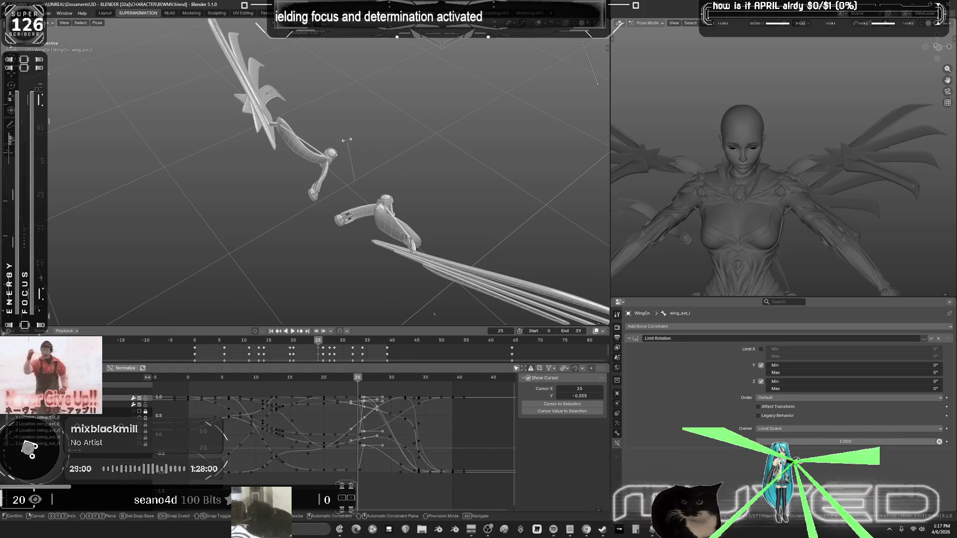
key("ctrl+z")
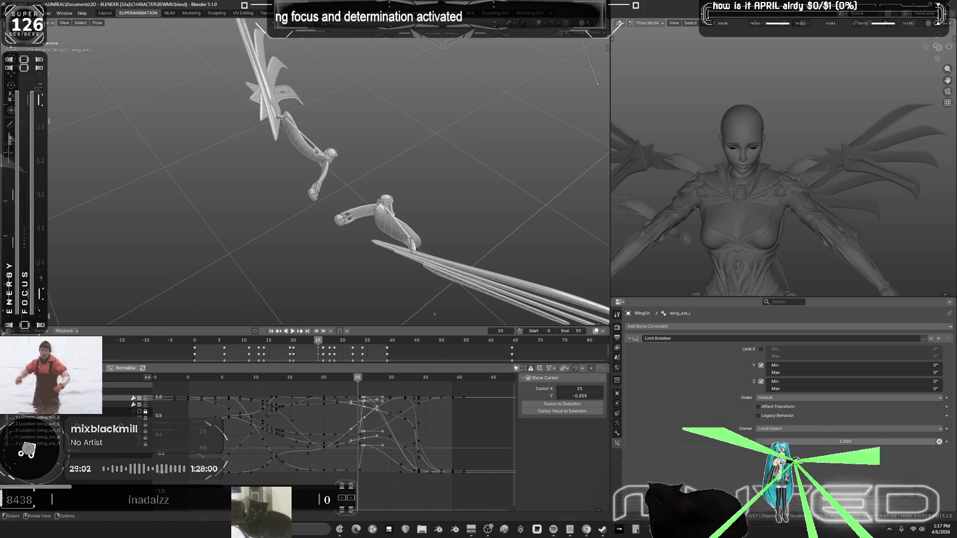
key("ctrl+shift+z")
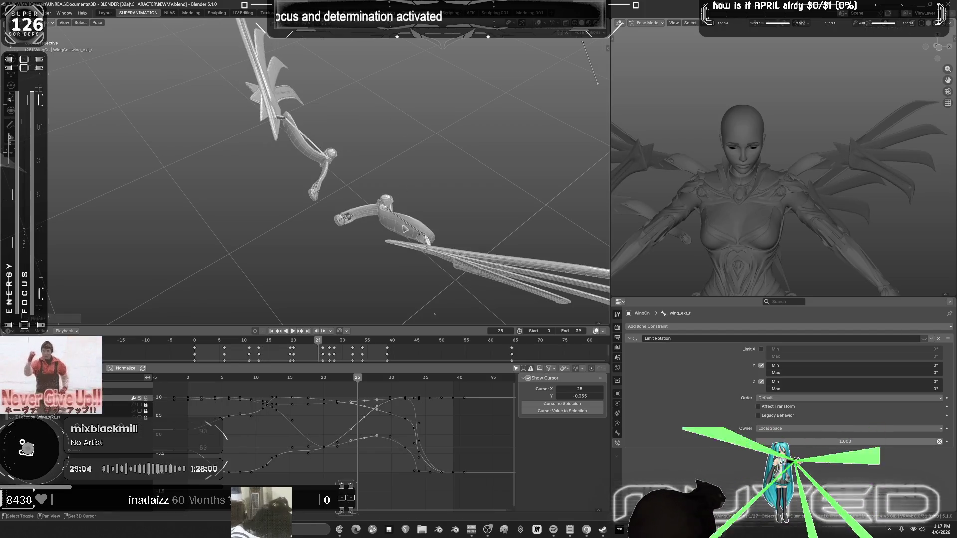
Key both wings' rotation at frame 25 and play the flap back.
right_click(423, 177)
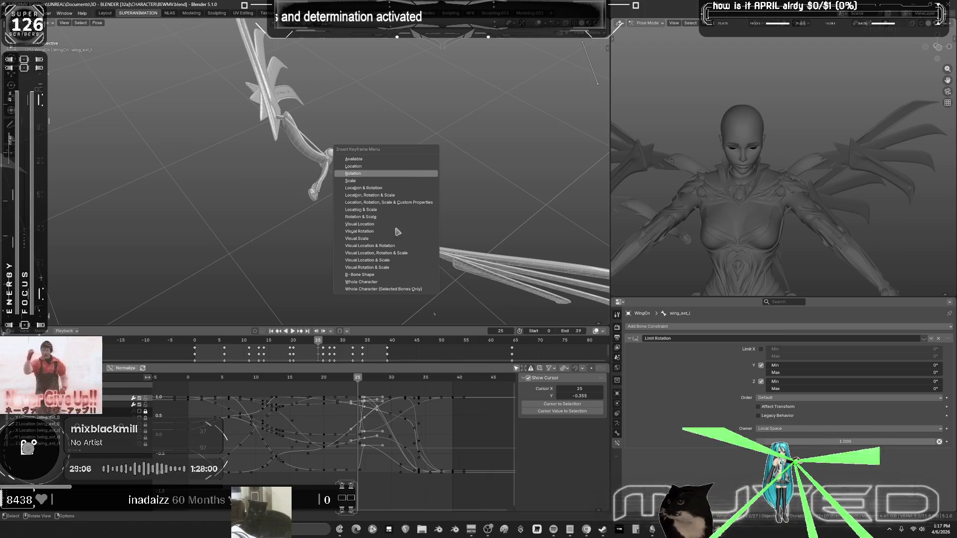
left_click(402, 217)
key("space")
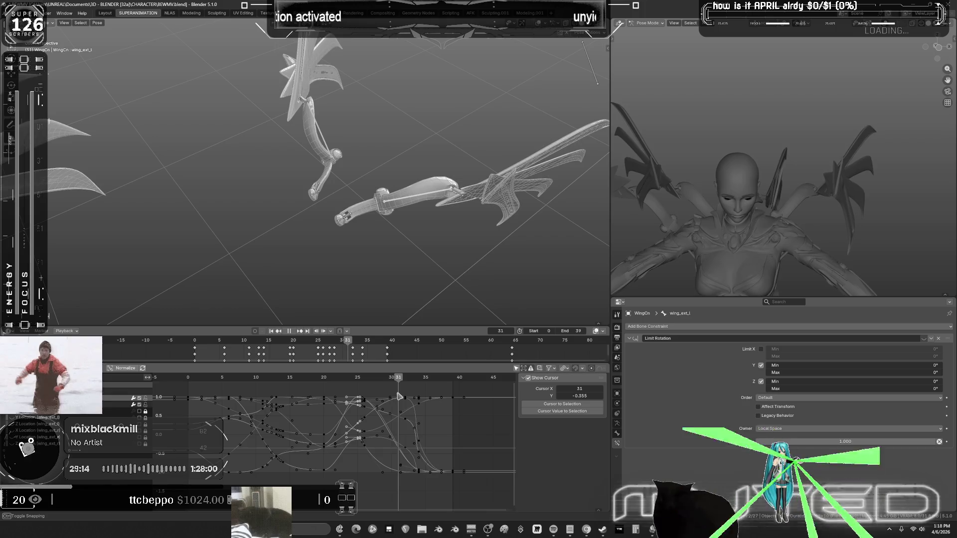
mouse_move(407, 398)
left_mouse_down()
mouse_move(387, 399)
mouse_move(410, 399)
left_mouse_up()
Key both wing-extension bones' rotation at frame 32.
left_click(410, 206)
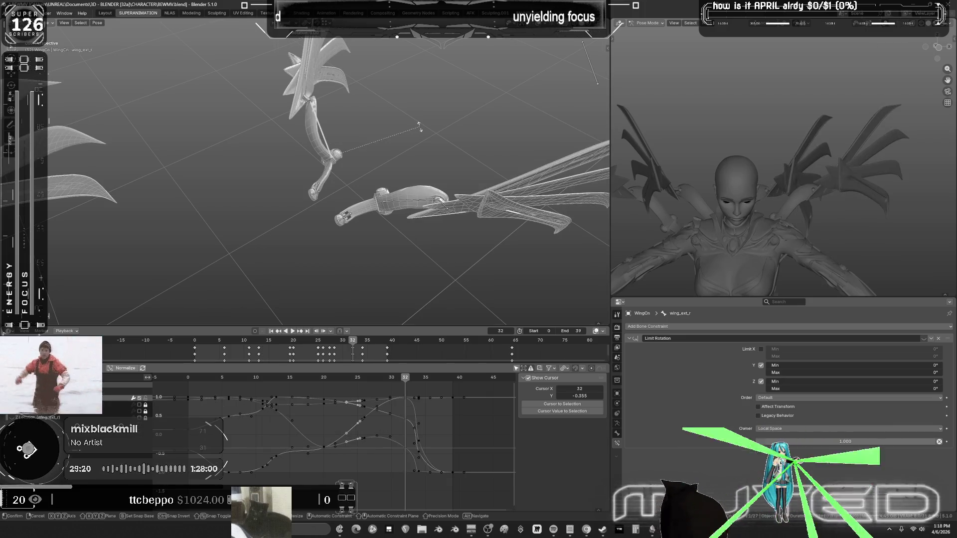
left_click(410, 206, "shift")
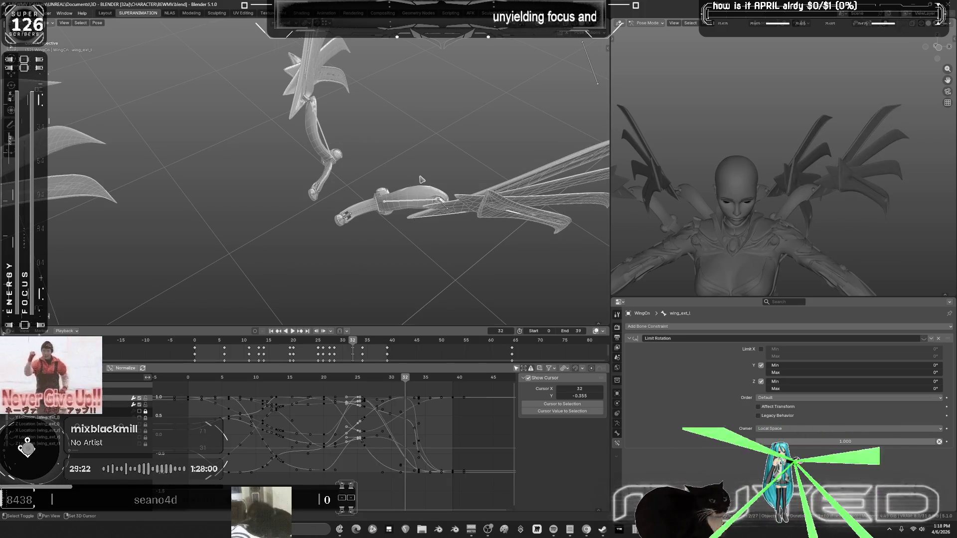
key("k")
left_click(420, 178)
mouse_move(406, 396)
left_mouse_down()
mouse_move(290, 399)
mouse_move(457, 401)
left_mouse_up()
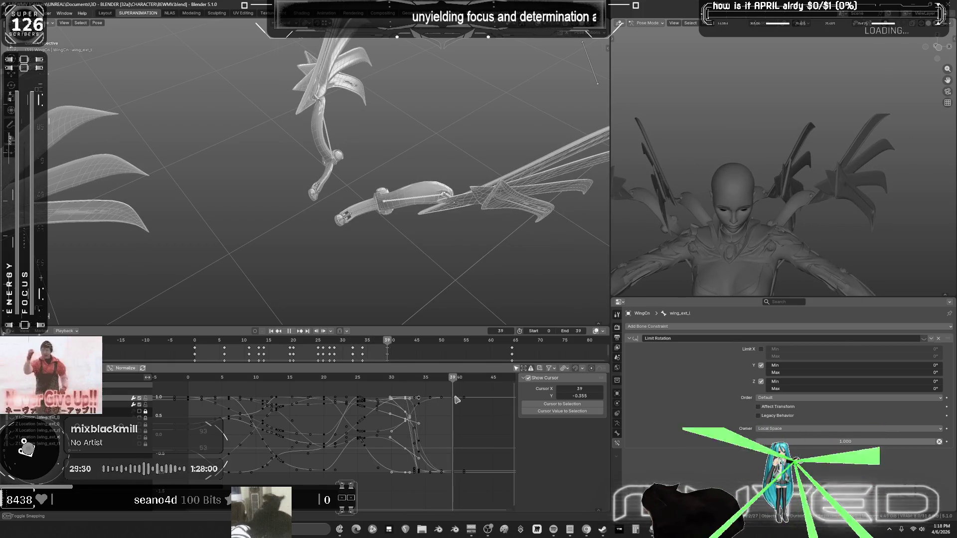
Try and cancel a wing_ext_r rotation, then insert a keyframe on both wing bones at frame 15.
left_click(412, 132)
key("r")
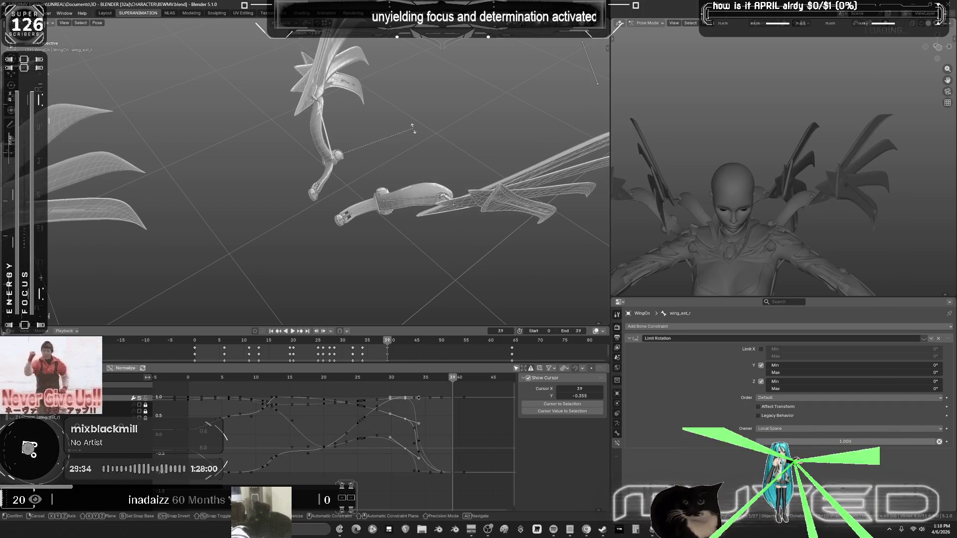
right_click(412, 200)
left_click(415, 199, "shift")
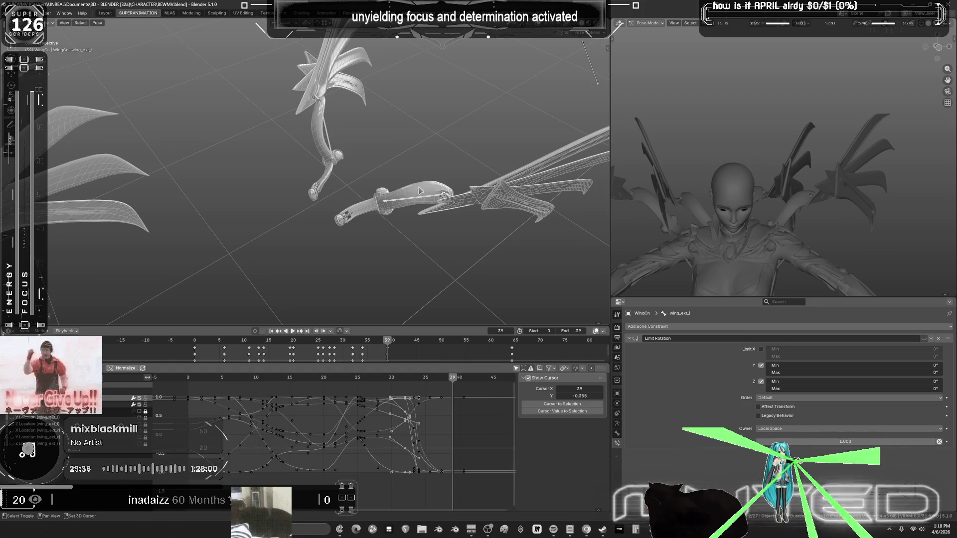
key("k")
left_click(450, 384)
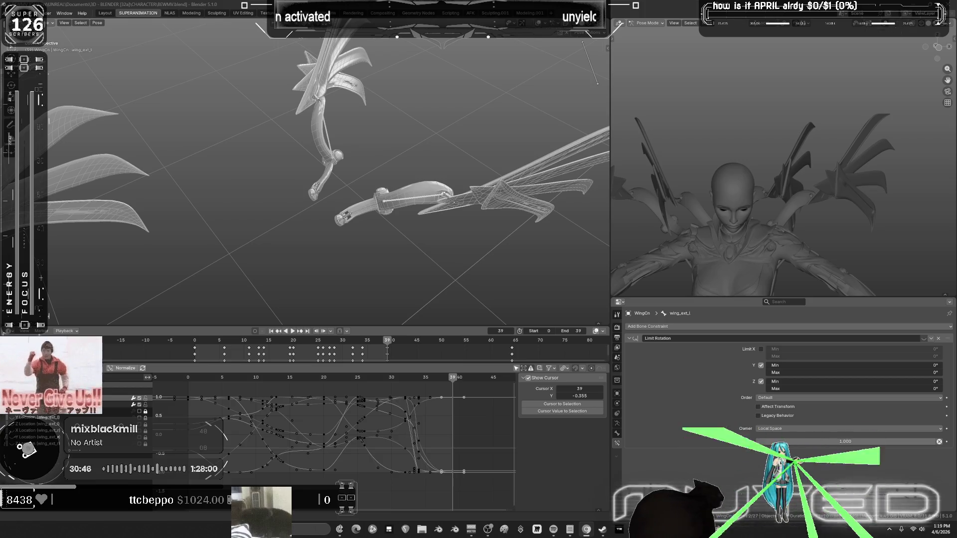
Switch to the browser showing the airplane rudder reference diagram.
key("alt+Tab")
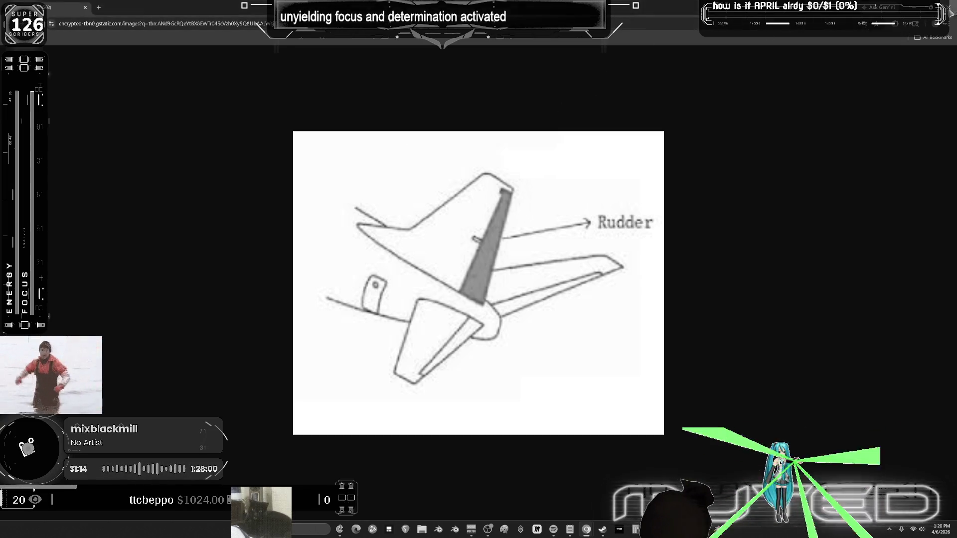
Return from the rudder diagram to the Blender wing animation.
key("alt+Tab")
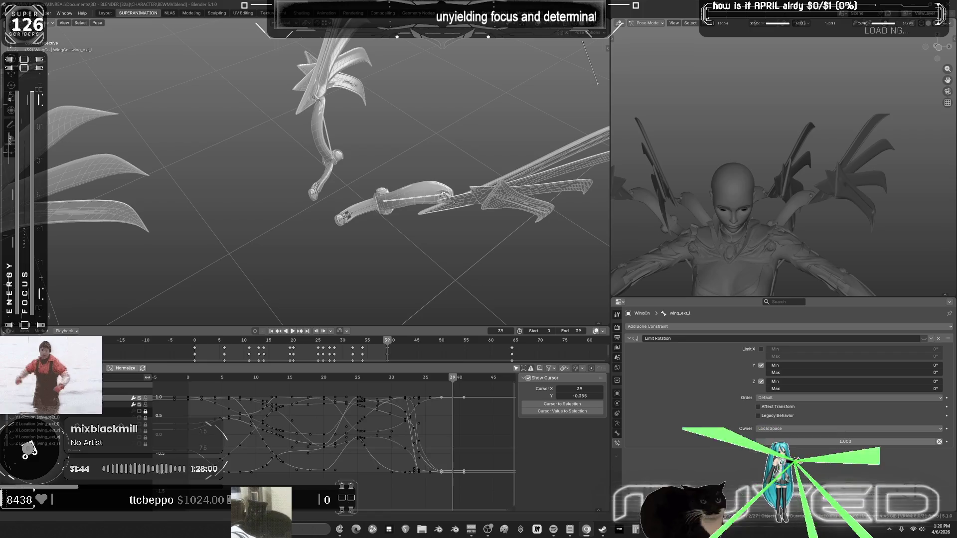
Paste the mirrored pose onto wing_ext_r and key the wings' rotation at frame 33.
middle_click_drag(438, 209, 508, 216)
mouse_move(451, 385)
left_mouse_down()
mouse_move(402, 387)
mouse_move(411, 388)
left_mouse_up()
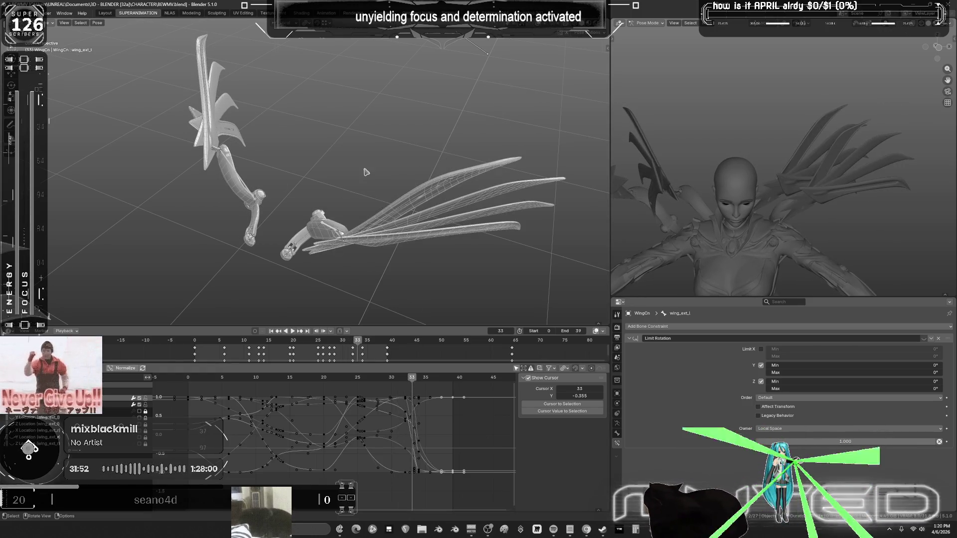
key("ctrl+shift+m")
key("ctrl+shift+v")
key("r")
key("Escape")
left_click(349, 215)
key("k")
left_click(349, 214)
Play the flap, stop at frame 32, and maximize the 3D view from a low front angle.
mouse_move(412, 379)
left_mouse_down()
mouse_move(466, 380)
mouse_move(313, 393)
left_mouse_up()
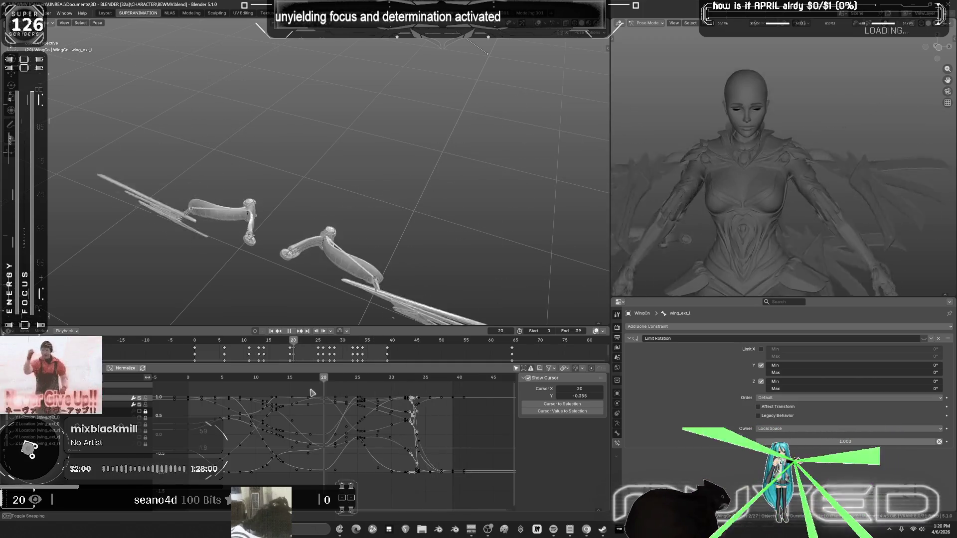
left_click(293, 331)
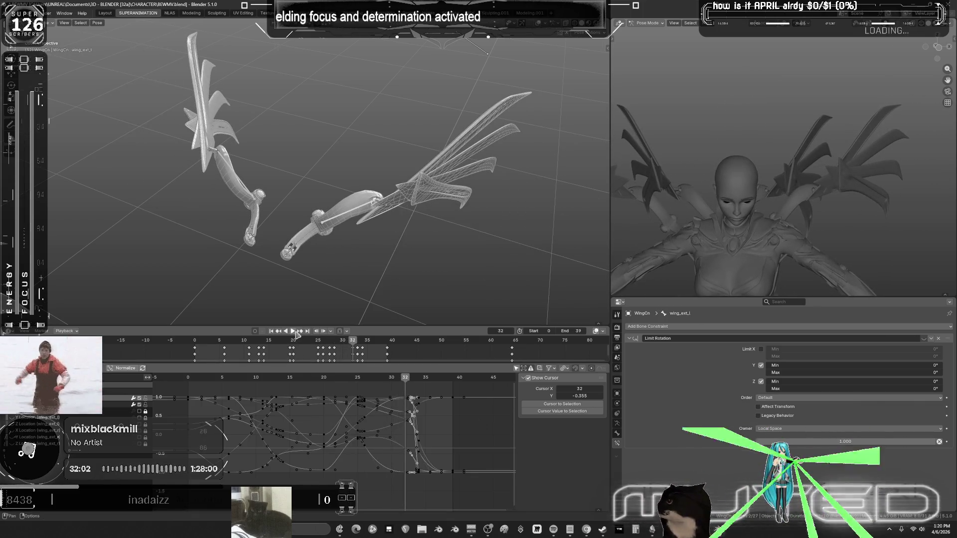
key("ctrl+space")
mouse_move(355, 265)
middle_mouse_down()
mouse_move(370, 285)
mouse_move(399, 252)
mouse_move(412, 300)
mouse_move(359, 240)
mouse_move(301, 308)
middle_mouse_up()
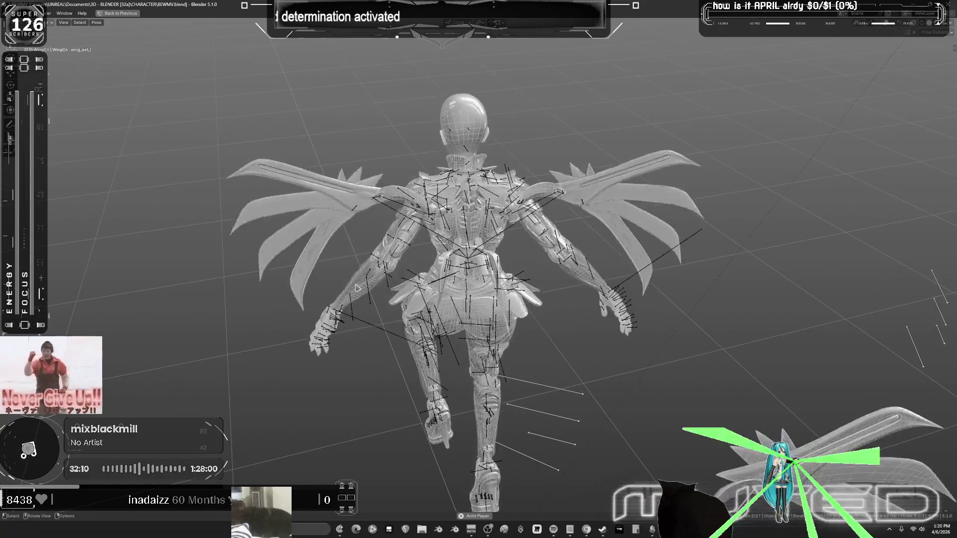
Orbit around the playing wing flap from several angles, restore the layout, and stop at frame 32.
mouse_move(357, 289)
middle_mouse_down()
mouse_move(502, 215)
mouse_move(573, 210)
mouse_move(613, 222)
middle_mouse_up()
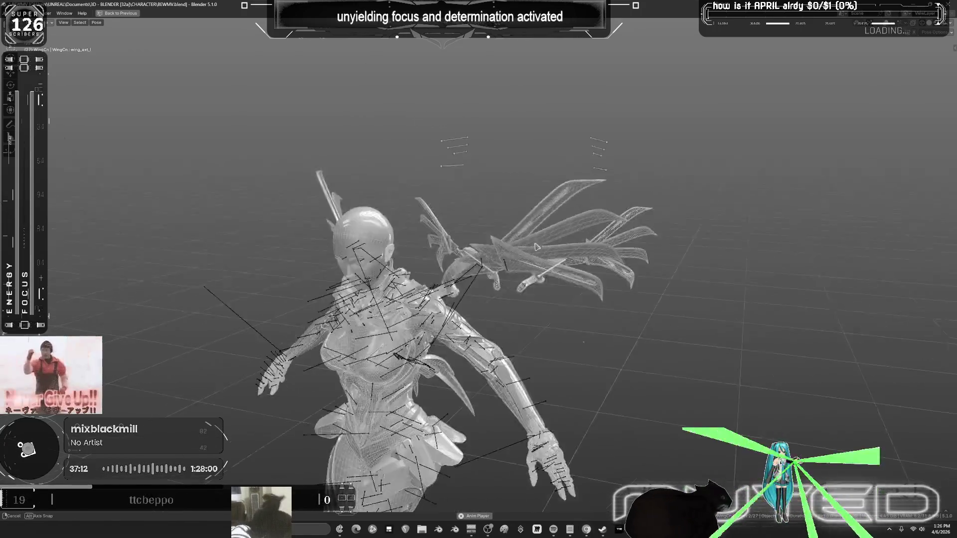
mouse_move(319, 304)
middle_mouse_down()
mouse_move(444, 309)
mouse_move(443, 259)
middle_mouse_up()
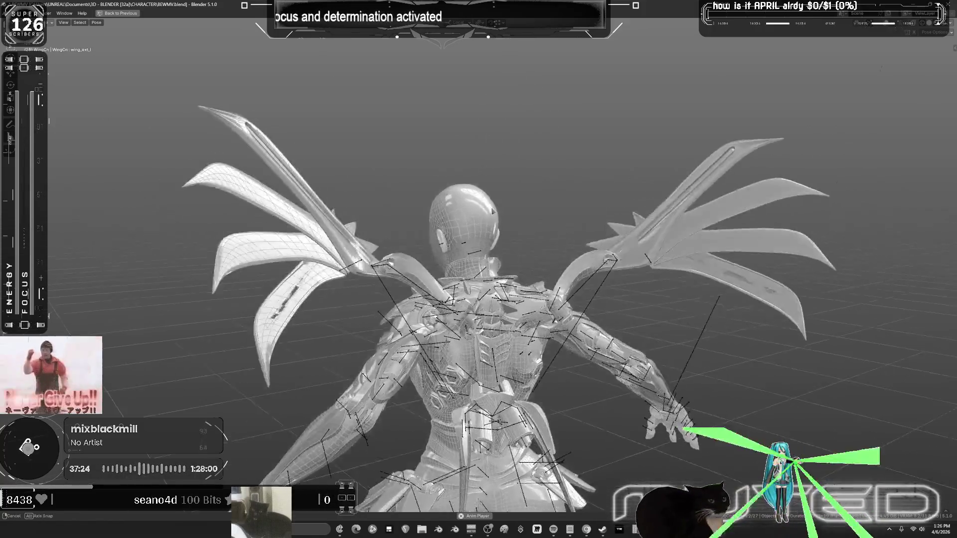
key("ctrl+space")
key("space")
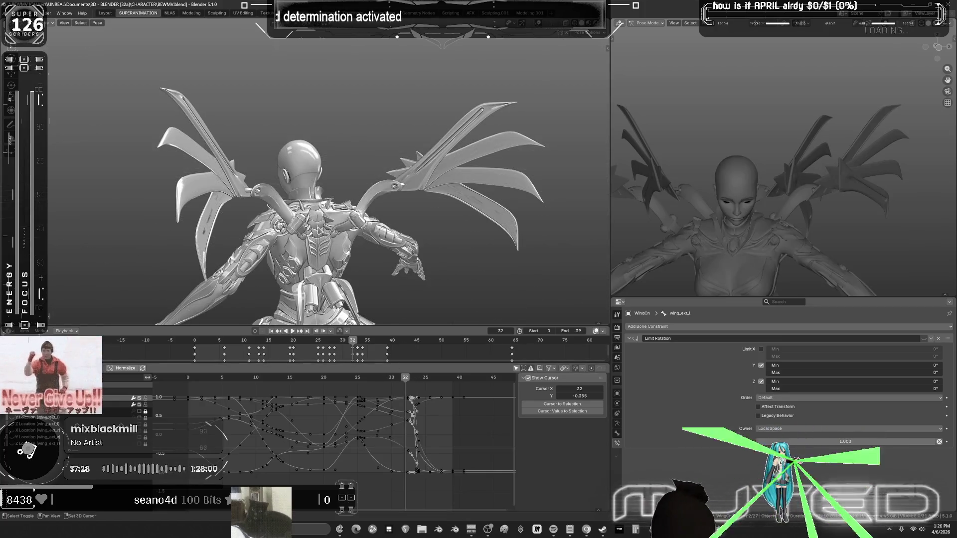
Box-select all the wing bones and play the flap to check their curves near frames 27–33.
scroll(674, 146, "down", 3)
scroll(499, 174, "down", 2)
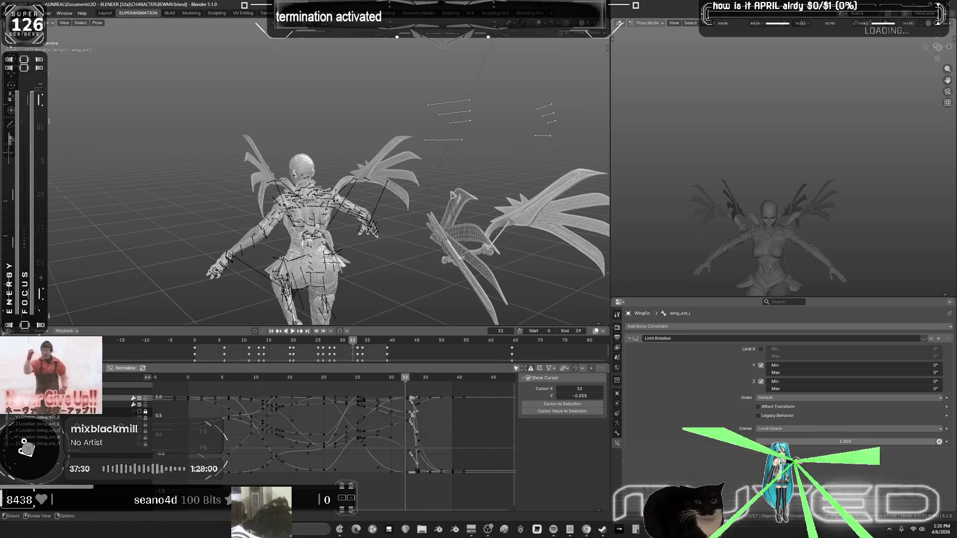
key("g")
middle_click_drag(531, 186, 532, 181)
left_click_drag(533, 179, 418, 102)
left_click_drag(406, 380, 415, 387)
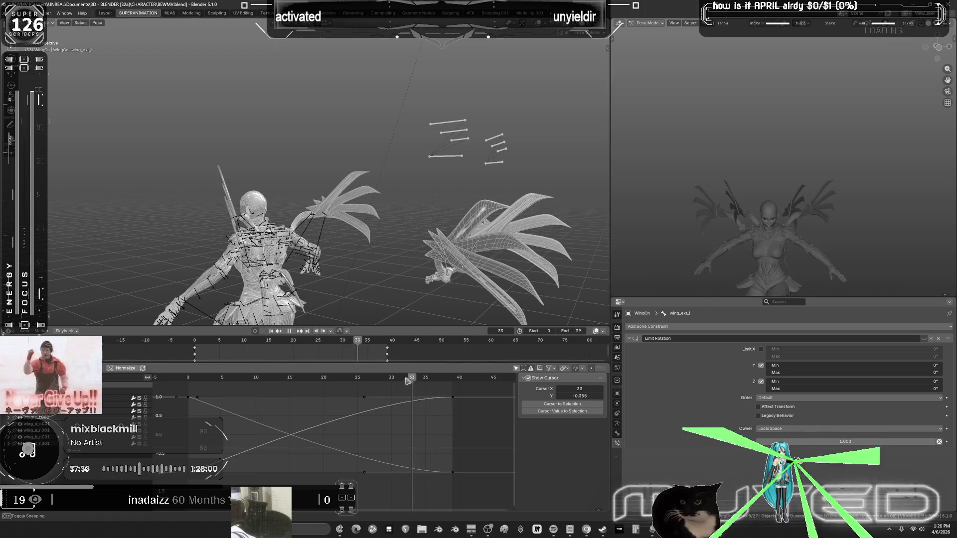
key("space")
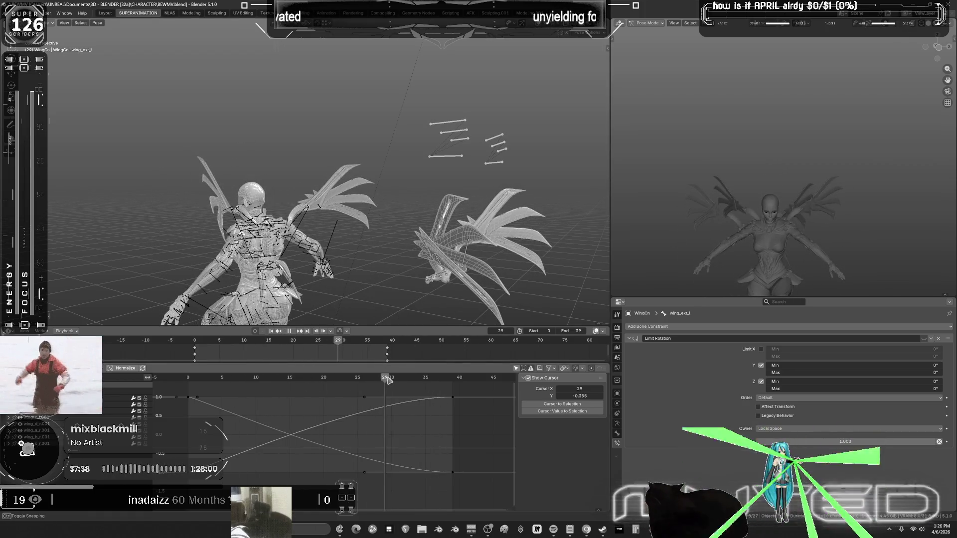
mouse_move(388, 380)
left_mouse_down()
mouse_move(441, 379)
mouse_move(359, 377)
mouse_move(303, 407)
mouse_move(316, 408)
left_mouse_up()
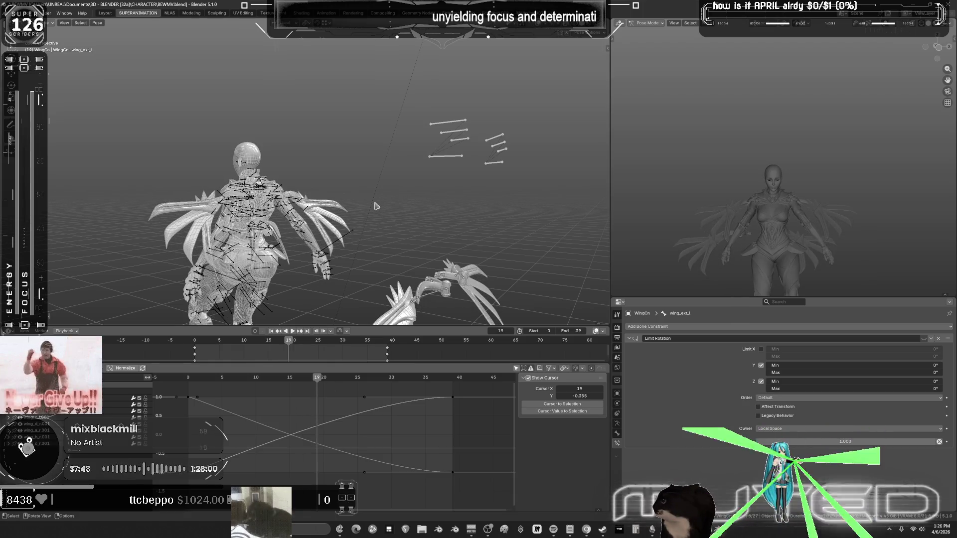
Key the wing bones' rotation at frame 19 and step forward to frame 23.
key("k")
key("Return")
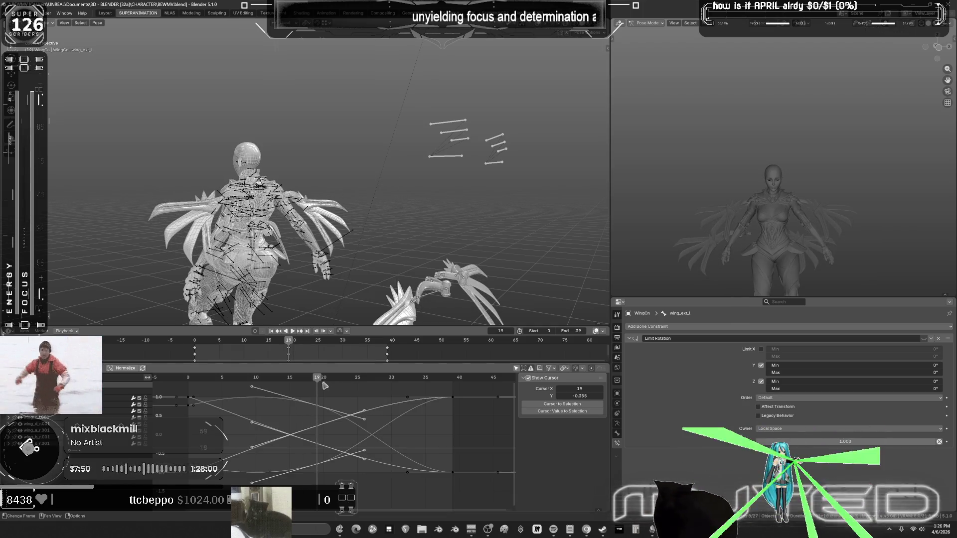
key("Right")
key("Right")
key("Right")
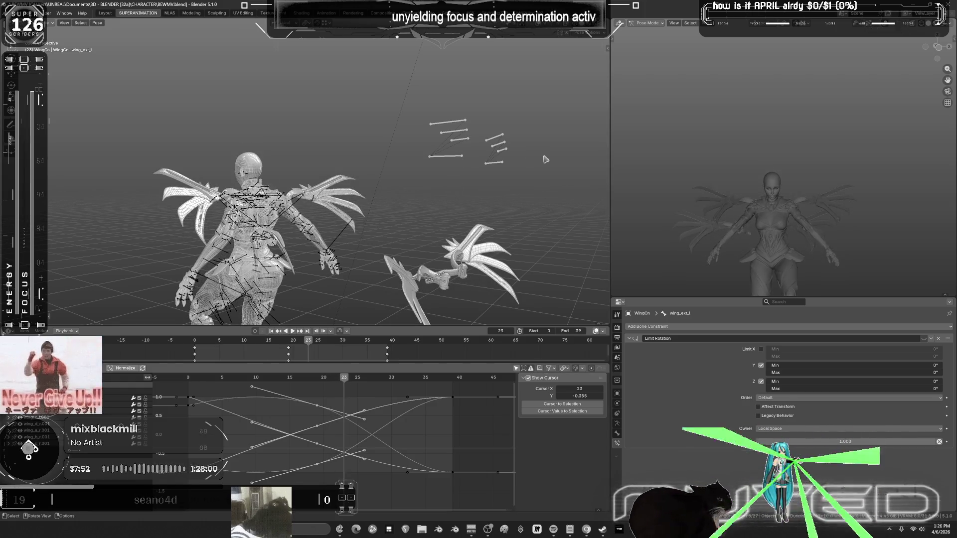
left_click(496, 166)
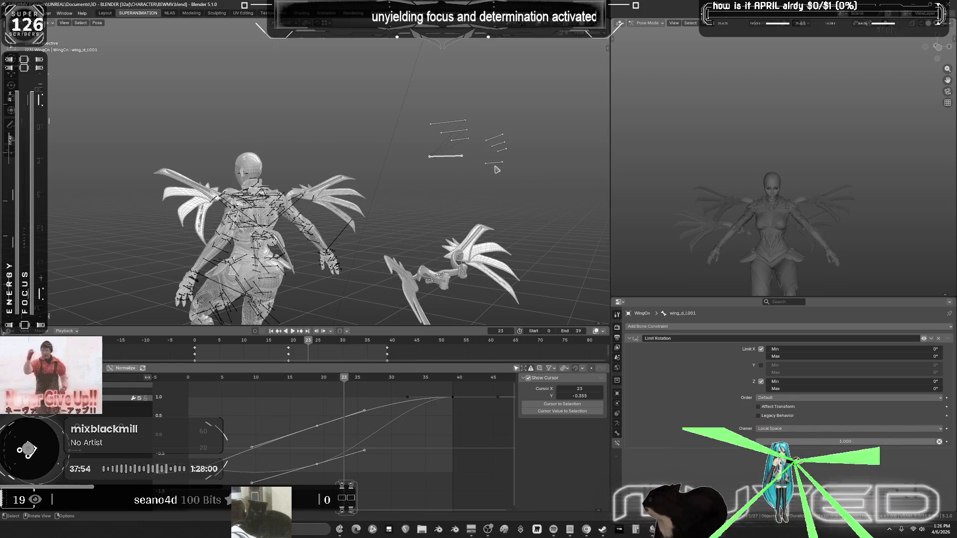
Rotate the wing_c_L.001 feather twice about its local Y axis at frame 23.
key("space")
key("Escape")
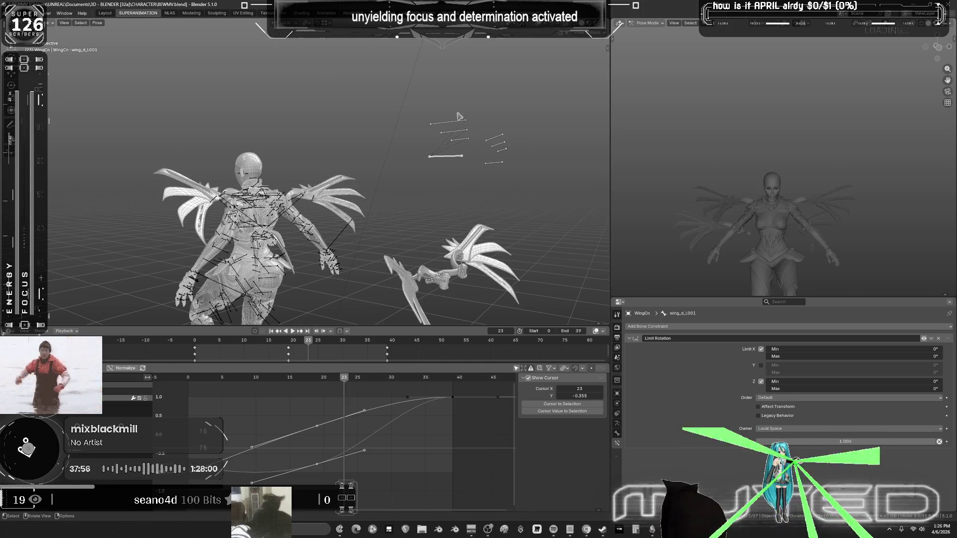
left_click(450, 156)
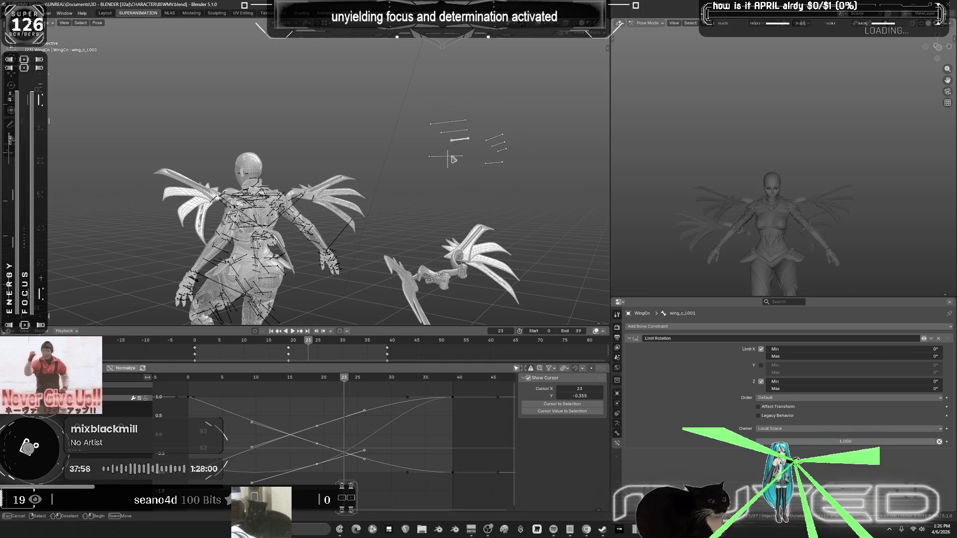
key("r")
key("y")
left_click(533, 141)
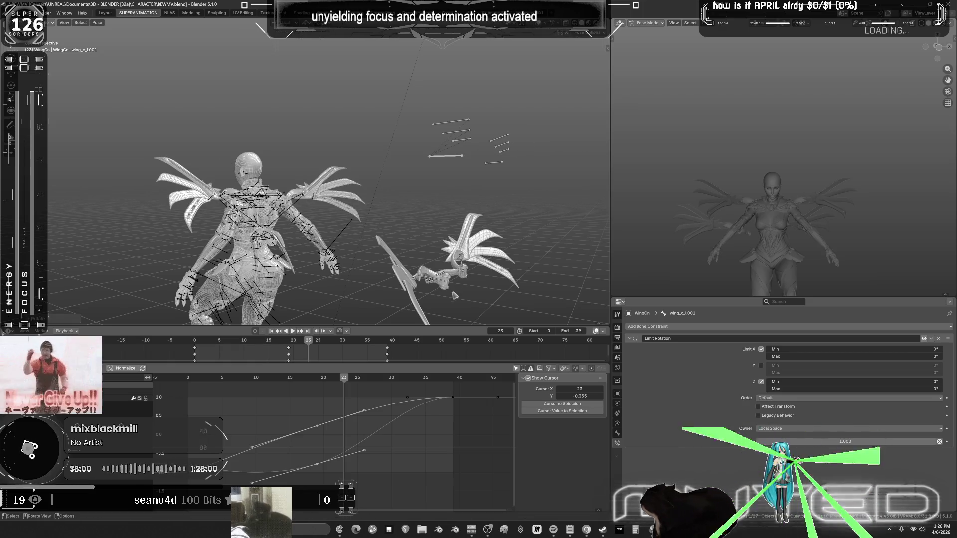
key("r")
key("y")
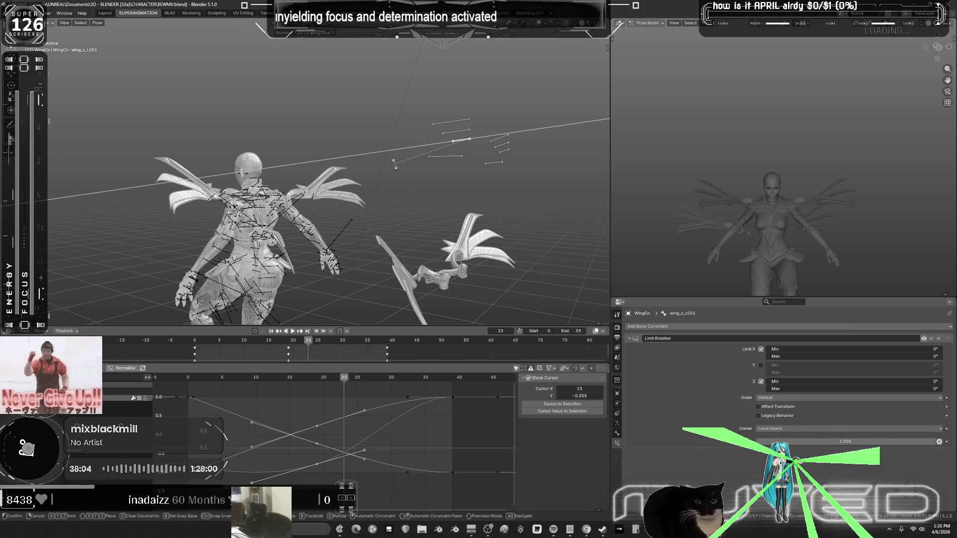
left_click(452, 133)
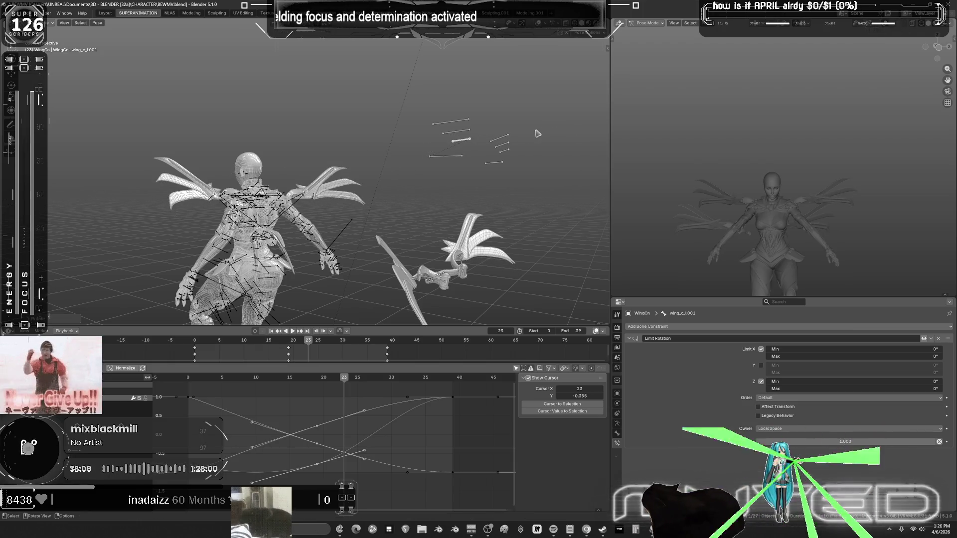
Rotate wing_b_L.001 on local Y, then cancel and undo a wing_c_L.001 rotation.
left_click(456, 132)
key("r")
key("y")
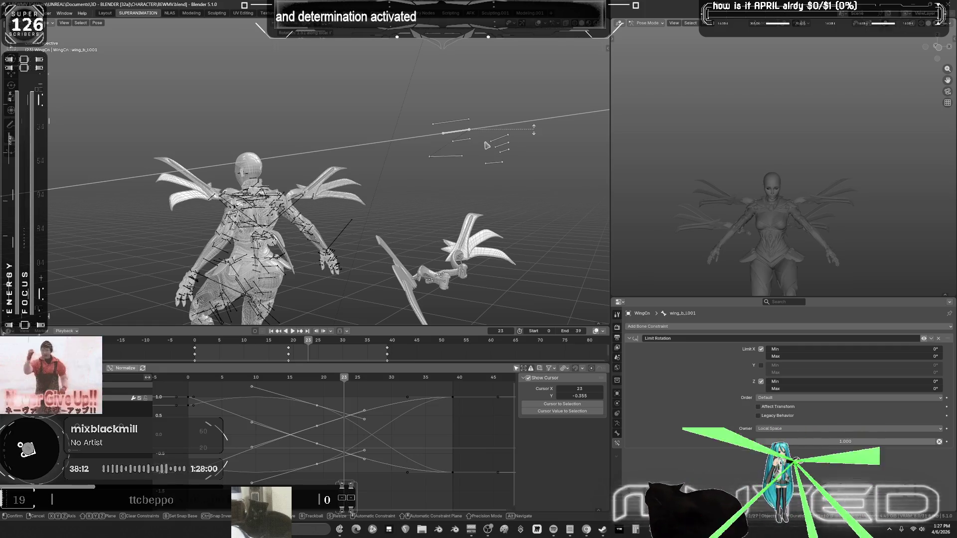
left_click(534, 129)
left_click(461, 140)
key("r")
key("y")
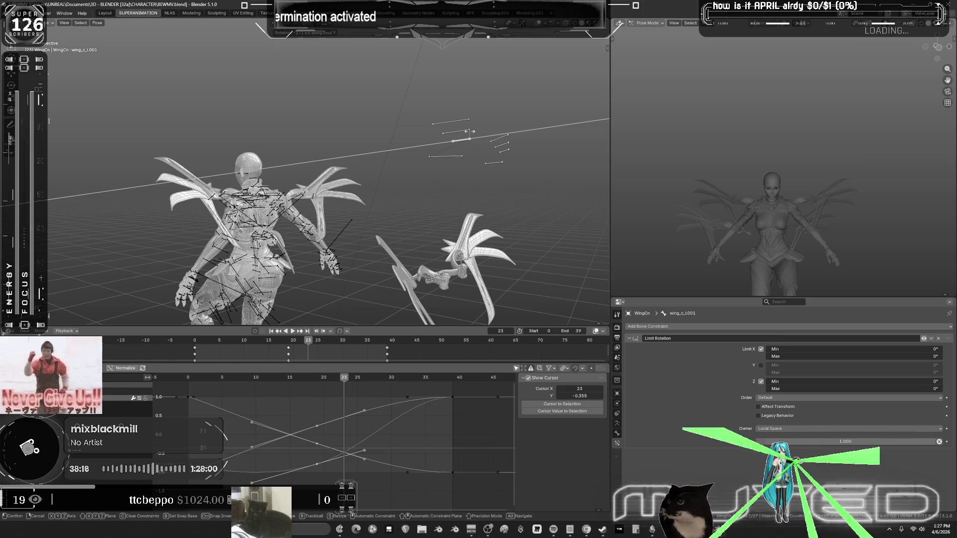
right_click(469, 131)
key("ctrl+z")
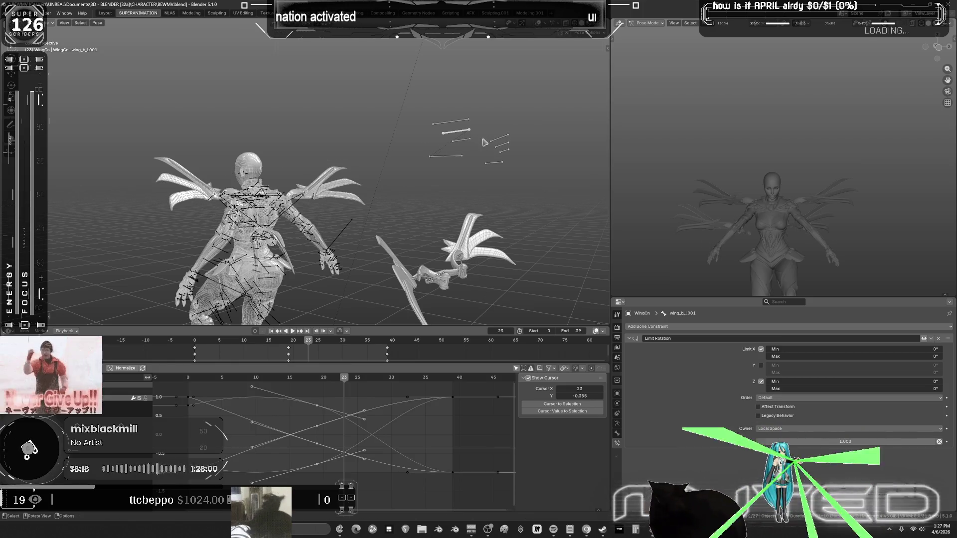
Cancel a further wing_b_L.001 rotation and re-angle wing_c_L.001 on its local Y axis.
key("r")
key("y")
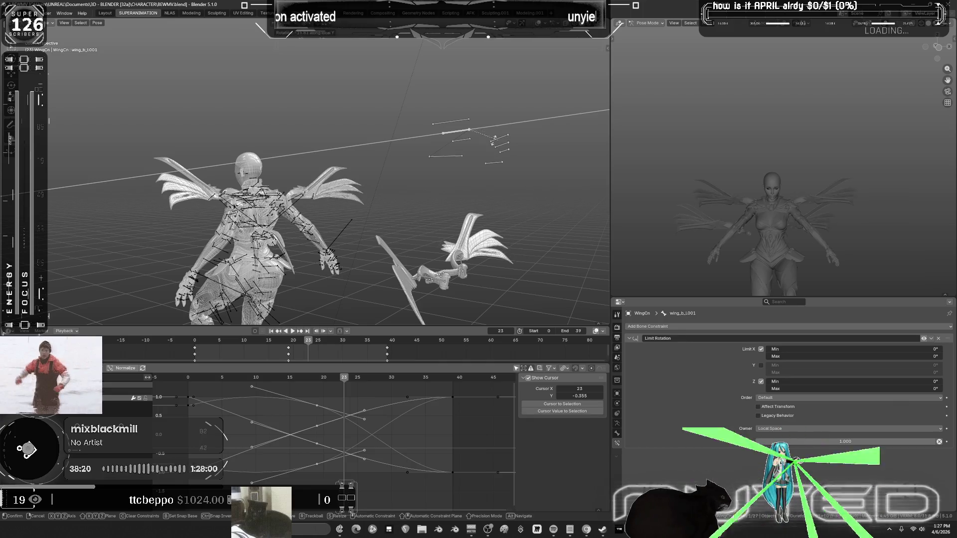
right_click(473, 143)
left_click(470, 140)
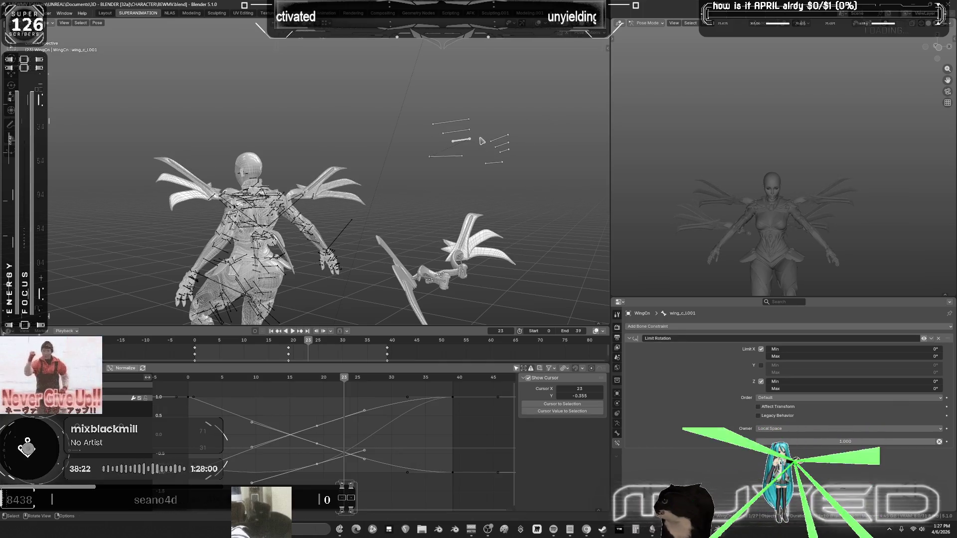
key("r")
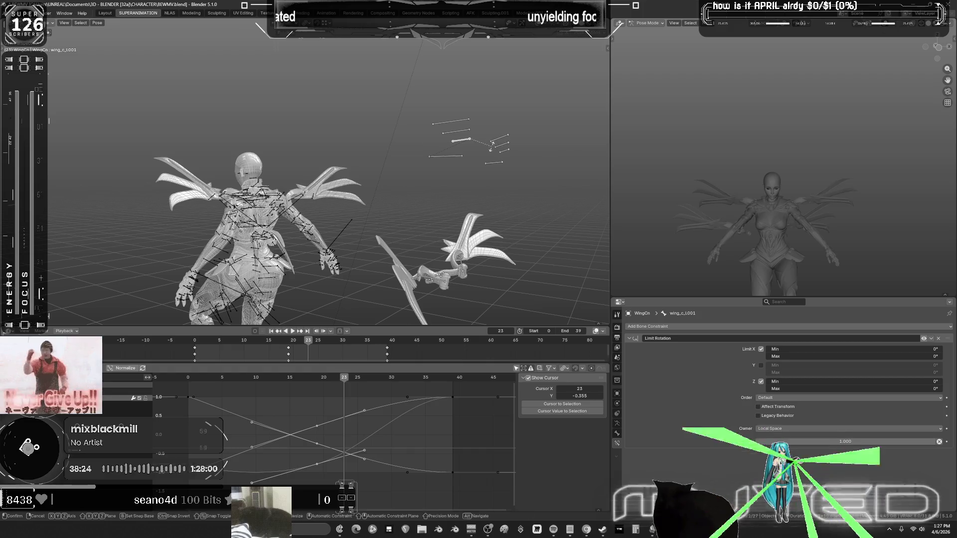
key("y")
key("y")
left_click(467, 163)
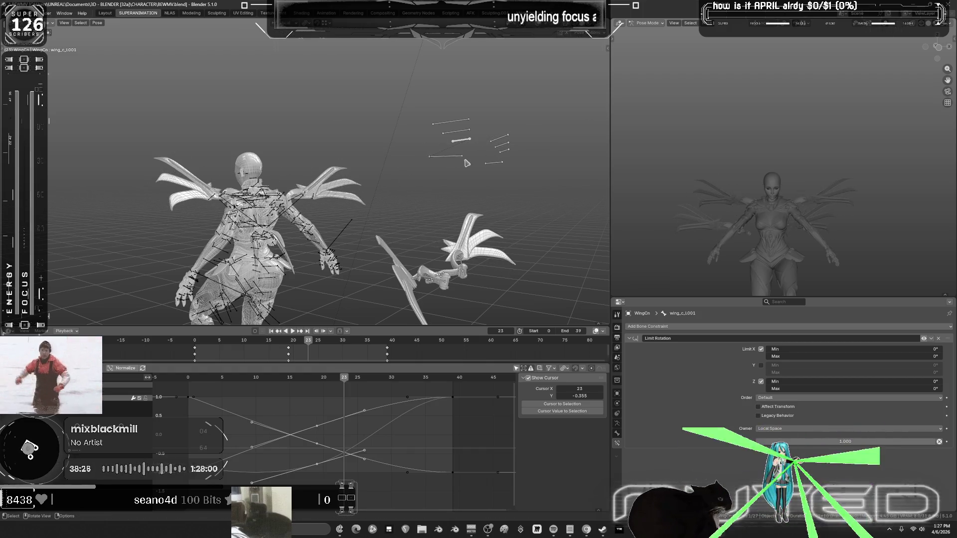
Replay the cycle, then rotate the top bone wing_a_L.001 on its local Y axis at frame 23.
key("alt+a")
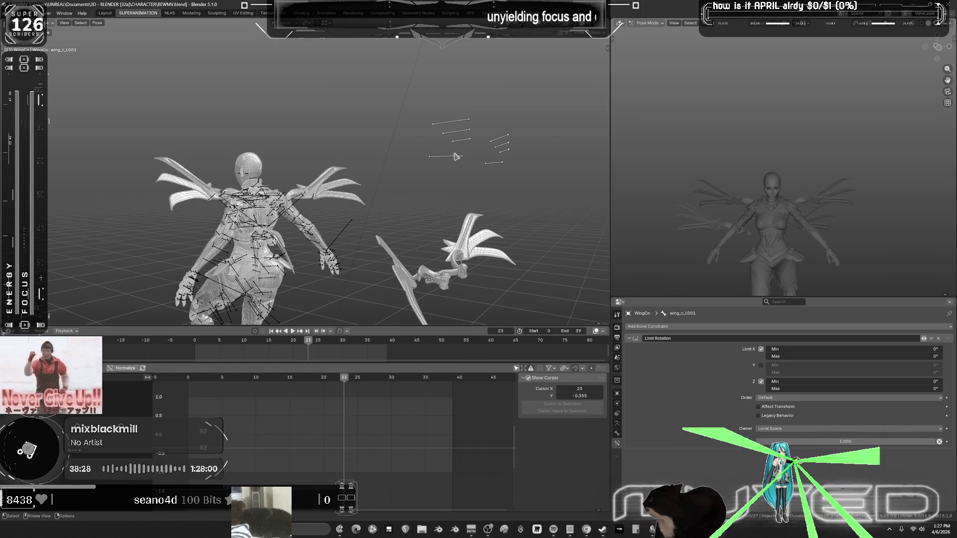
left_click(456, 157)
key("space")
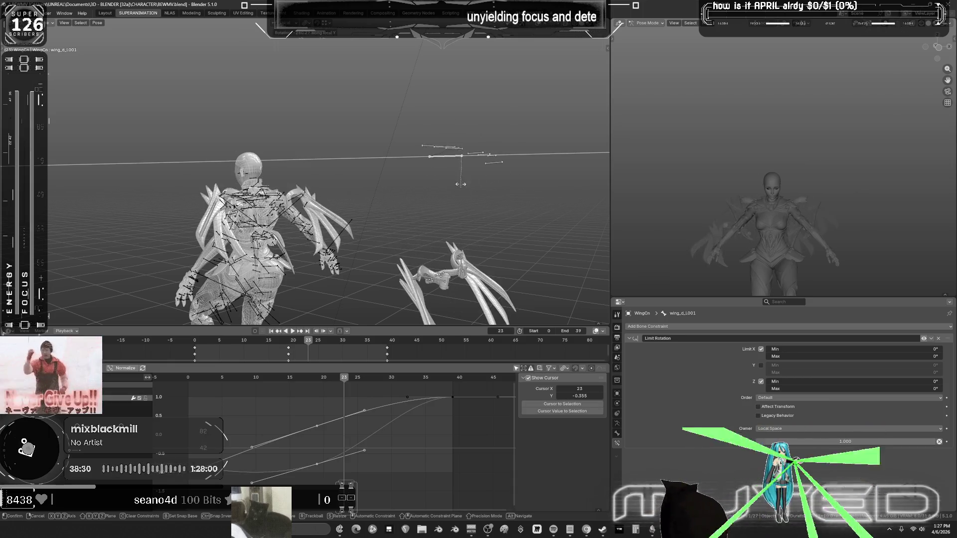
key("Escape")
left_click(453, 122)
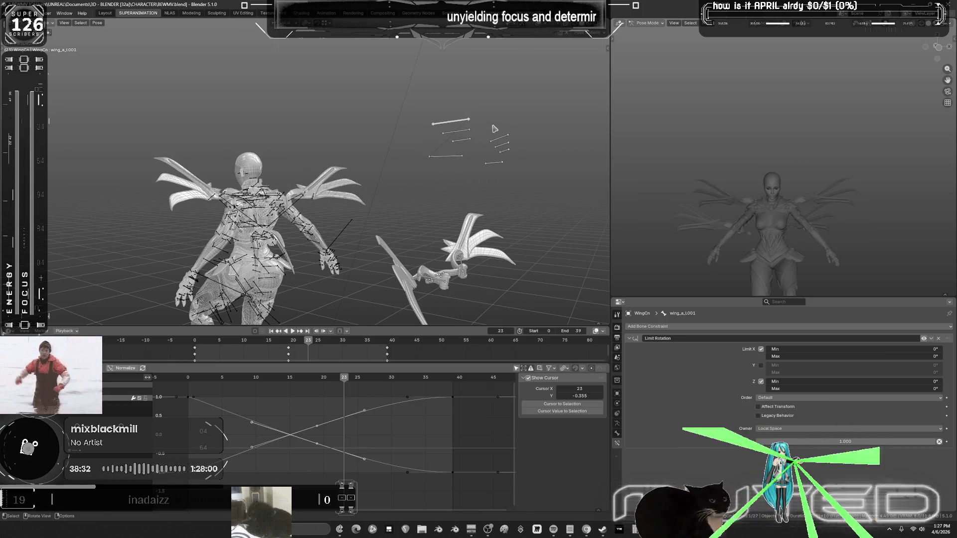
key("r")
key("y")
key("y")
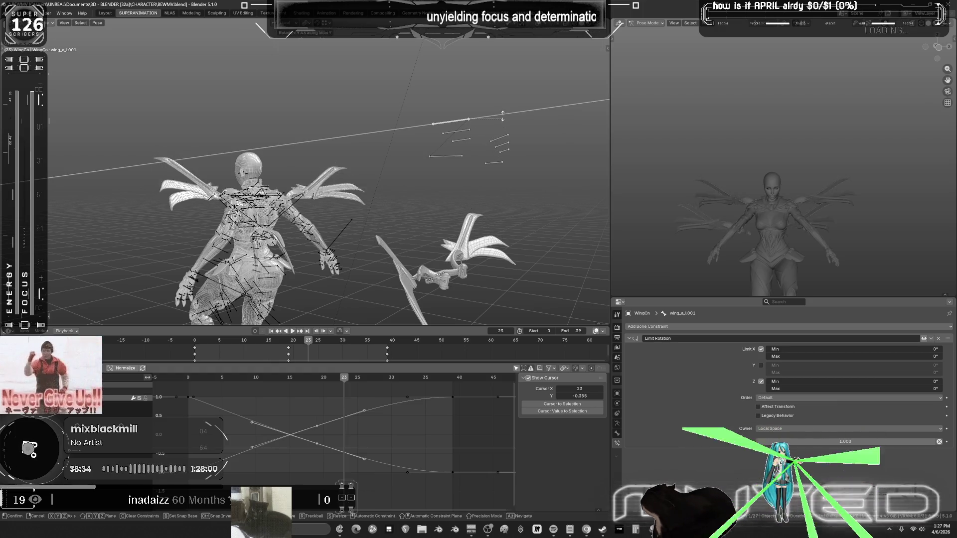
left_click(463, 135)
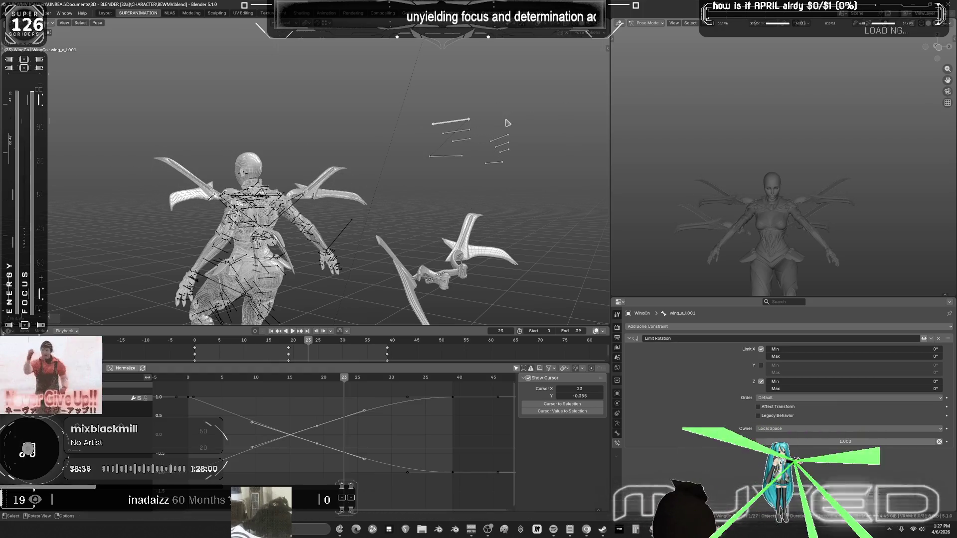
left_click(457, 131, "shift")
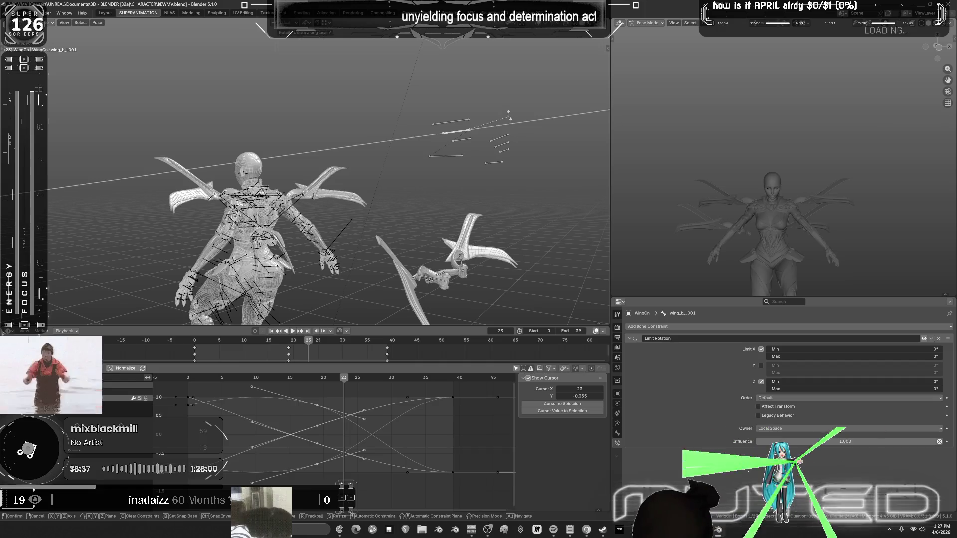
left_click(468, 142)
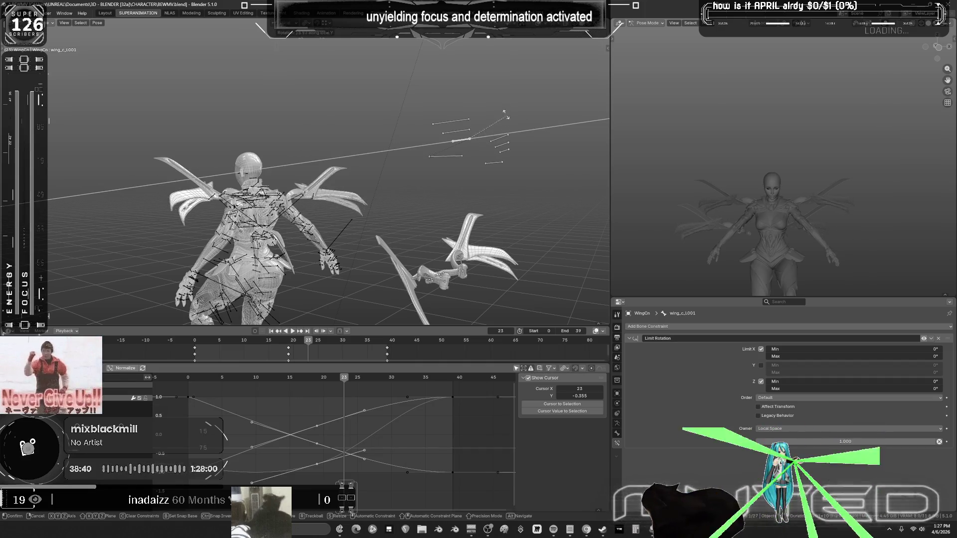
Orbit to a side view and rotate the top wing bone wing_a_L.001 on local Y.
mouse_move(502, 133)
middle_mouse_down()
mouse_move(450, 171)
mouse_move(487, 180)
mouse_move(497, 165)
middle_mouse_up()
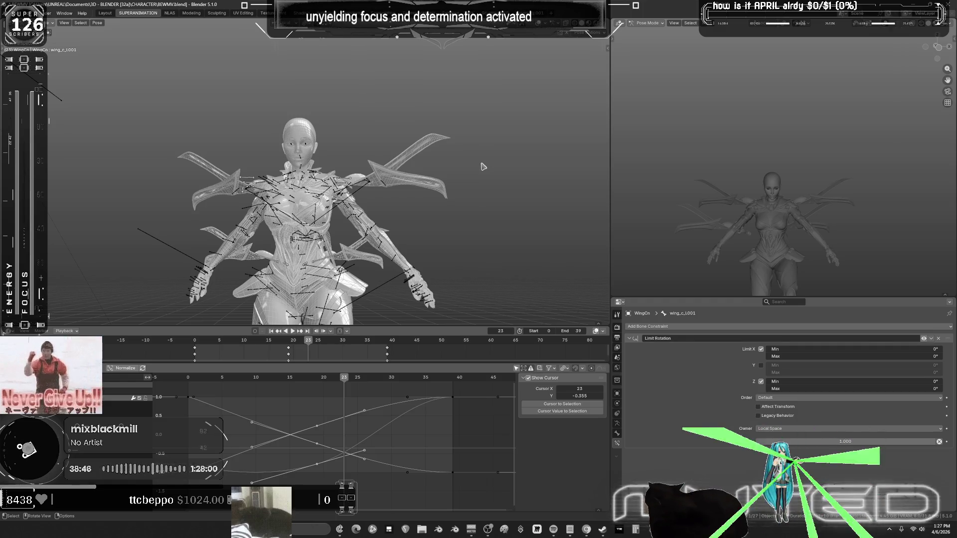
middle_click_drag(483, 154, 448, 158)
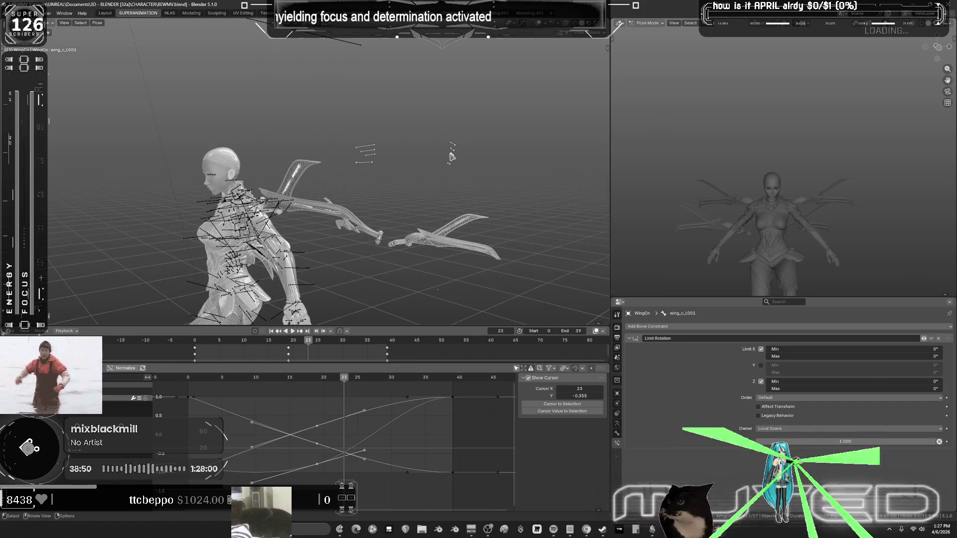
left_click(449, 165)
scroll(438, 164, "up", 4)
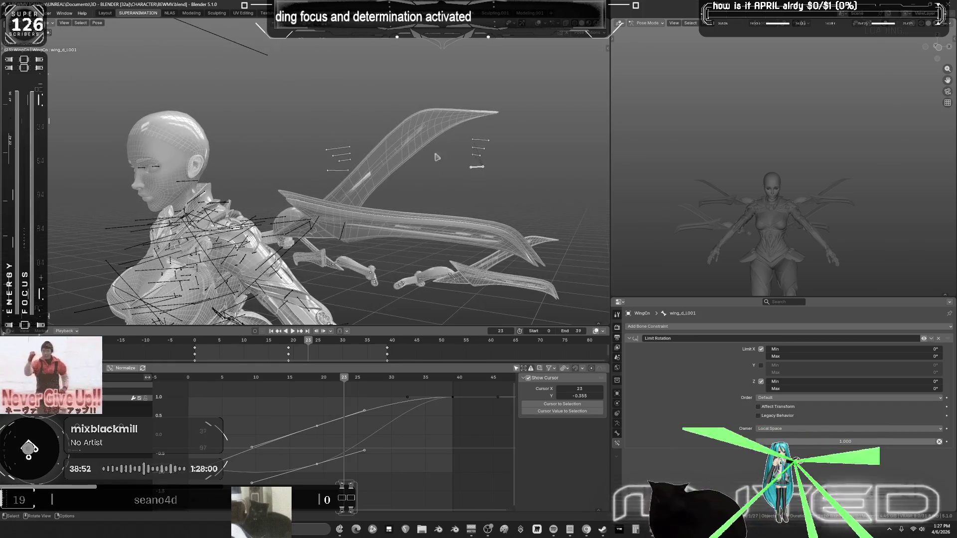
left_click(487, 140)
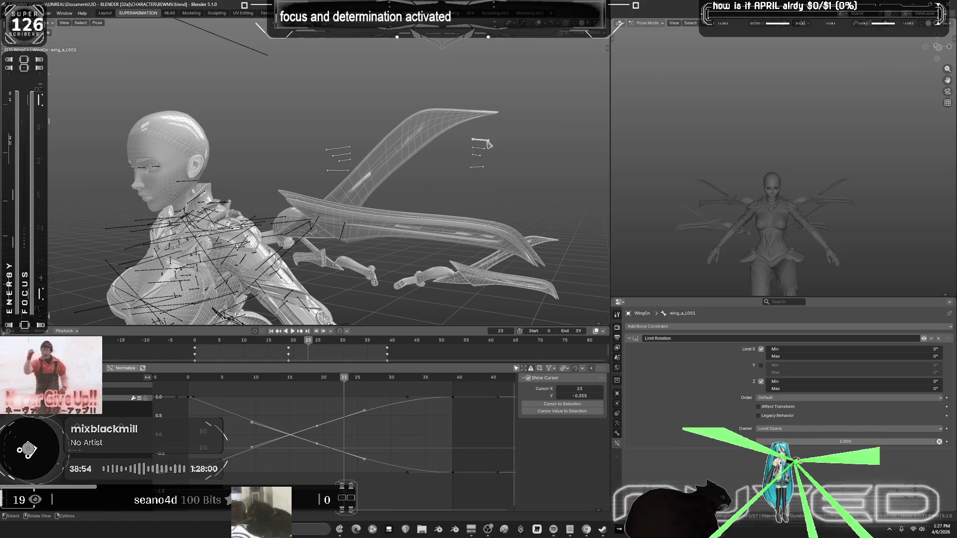
key("r")
key("y")
key("y")
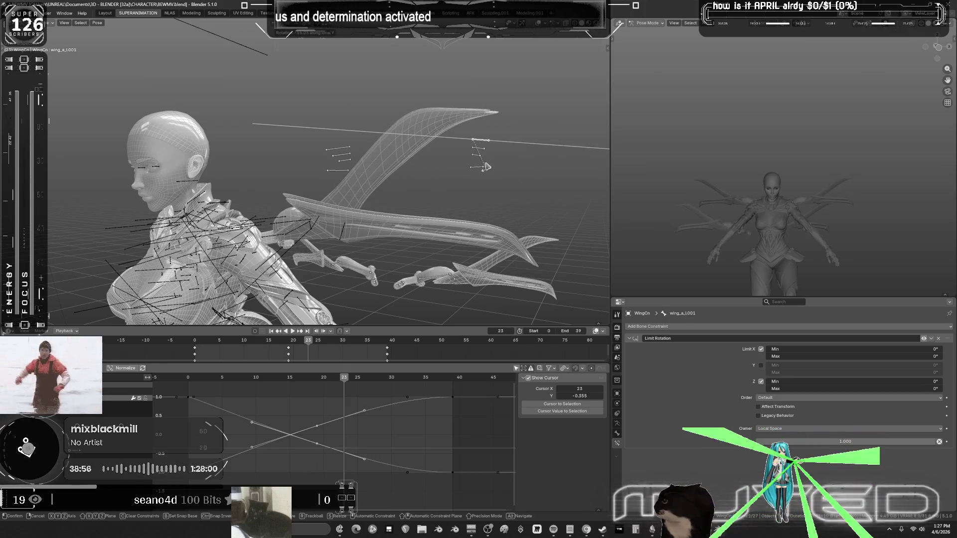
left_click(487, 168)
Rotate wing_b_L.001 and wing_c_L.001 on local Y, then box-select the wing bones together.
left_click(479, 148)
key("r")
key("y")
key("y")
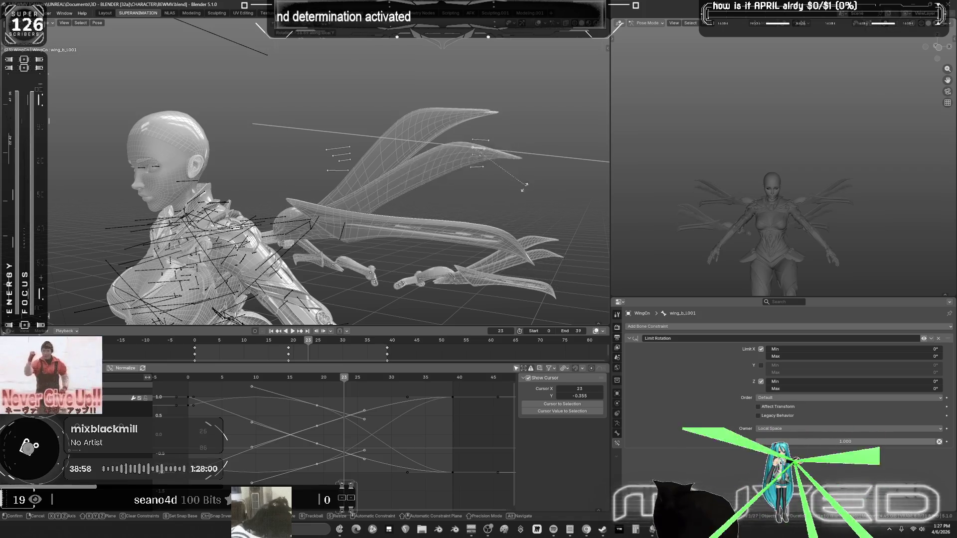
left_click(482, 173)
left_click(480, 158)
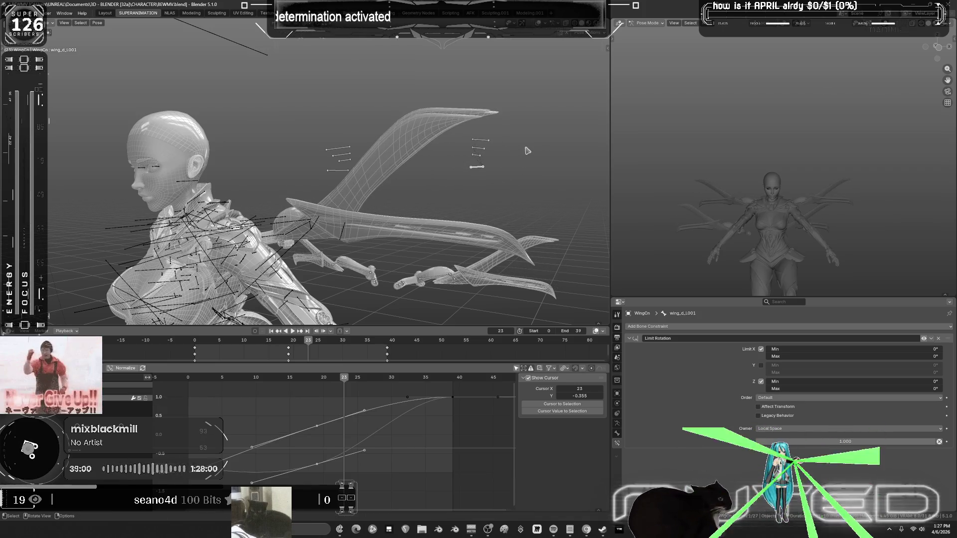
key("r")
key("y")
key("y")
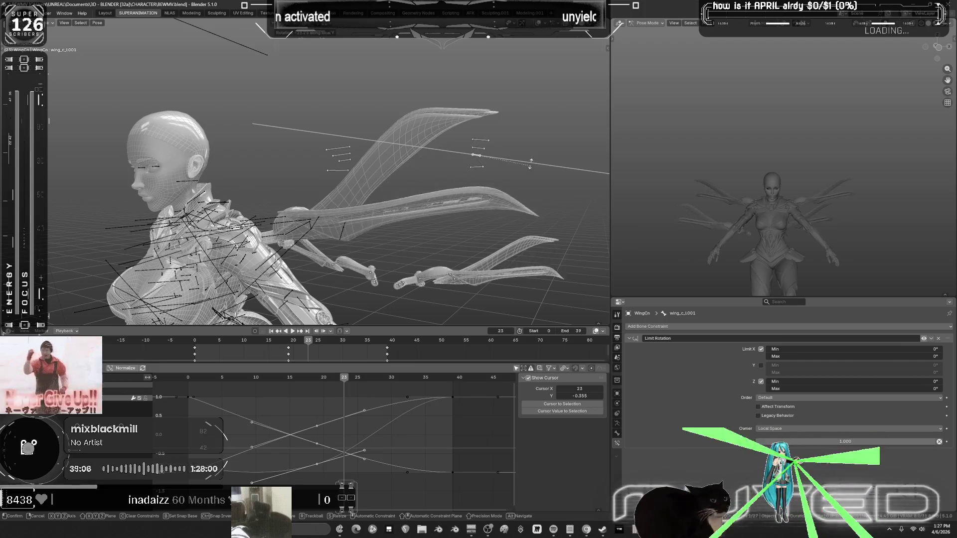
left_click(542, 119)
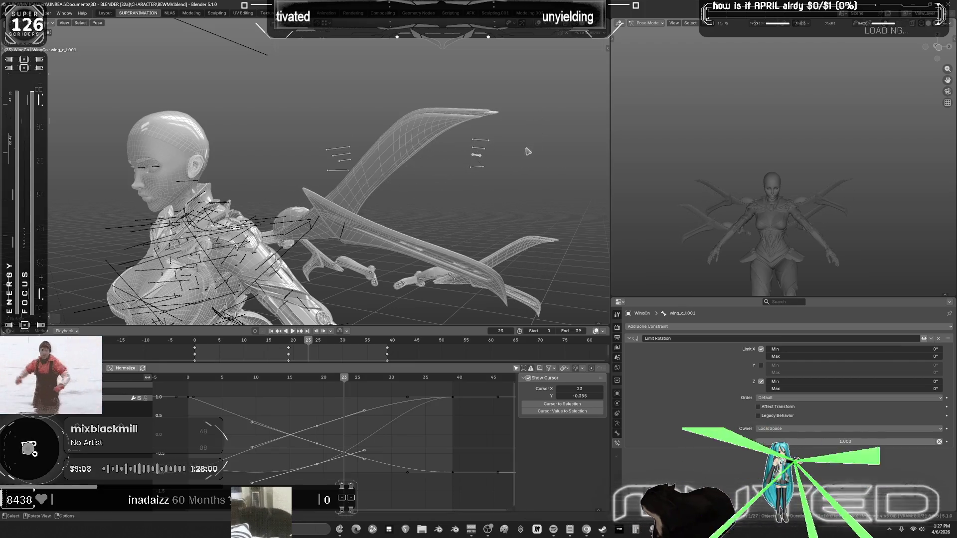
scroll(473, 164, "down", 6)
left_click_drag(520, 180, 356, 122)
Key the wing bones' rotation at frame 23 and start playback.
key("i")
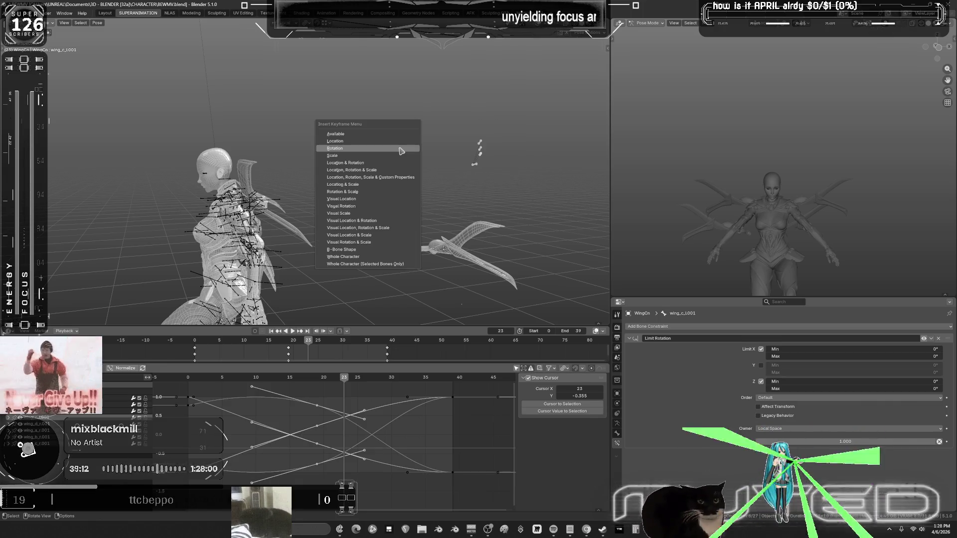
key("Return")
key("space")
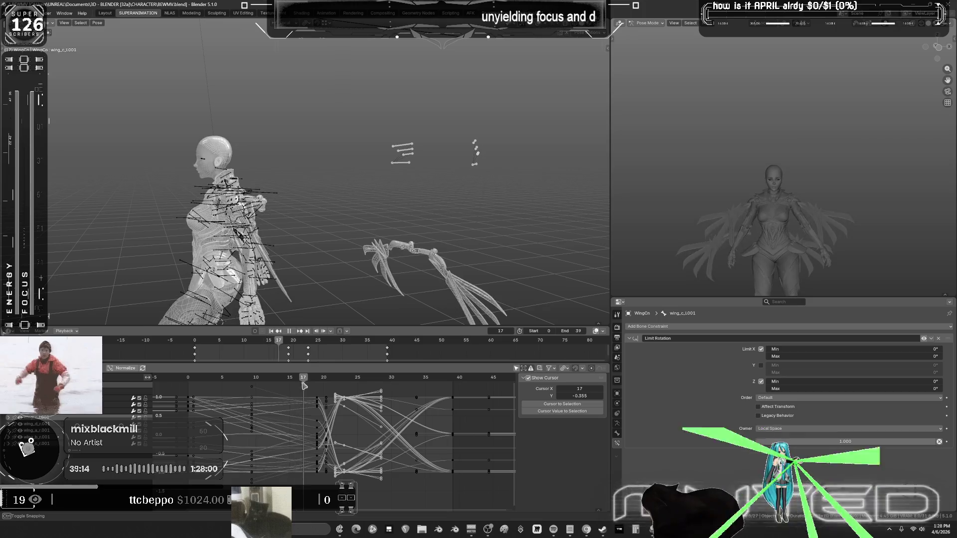
Blend a breakdown pose at frame 36 and key its wing rotation.
left_click_drag(342, 385, 432, 384)
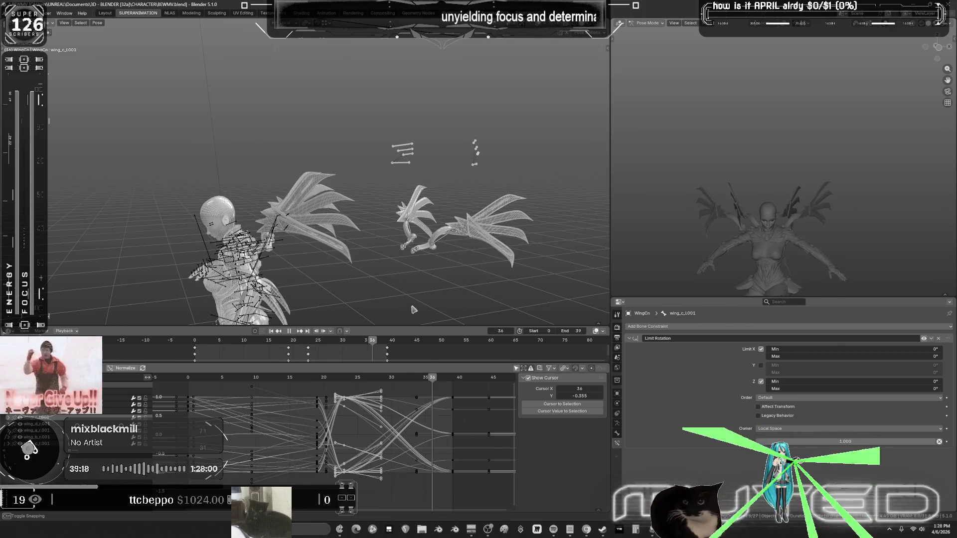
key("shift+e")
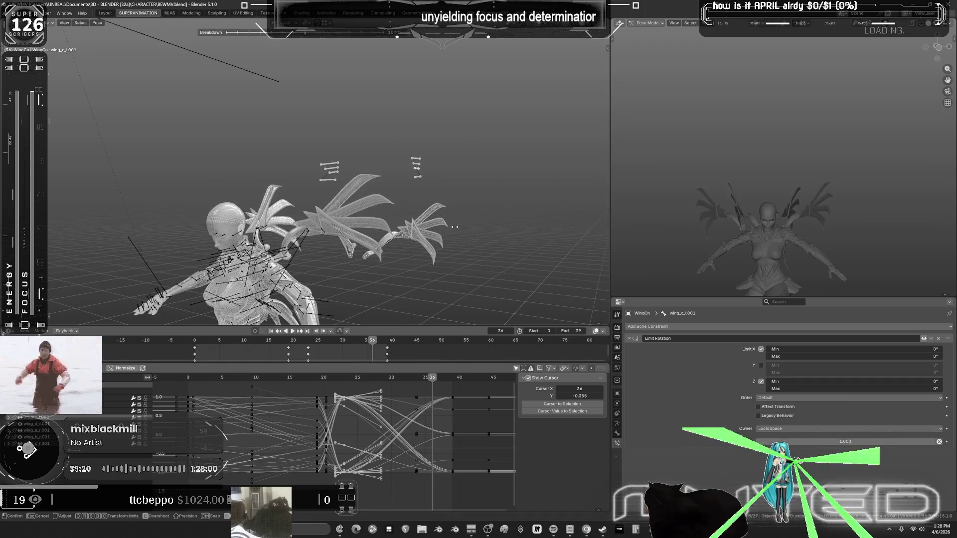
left_click(375, 235)
key("k")
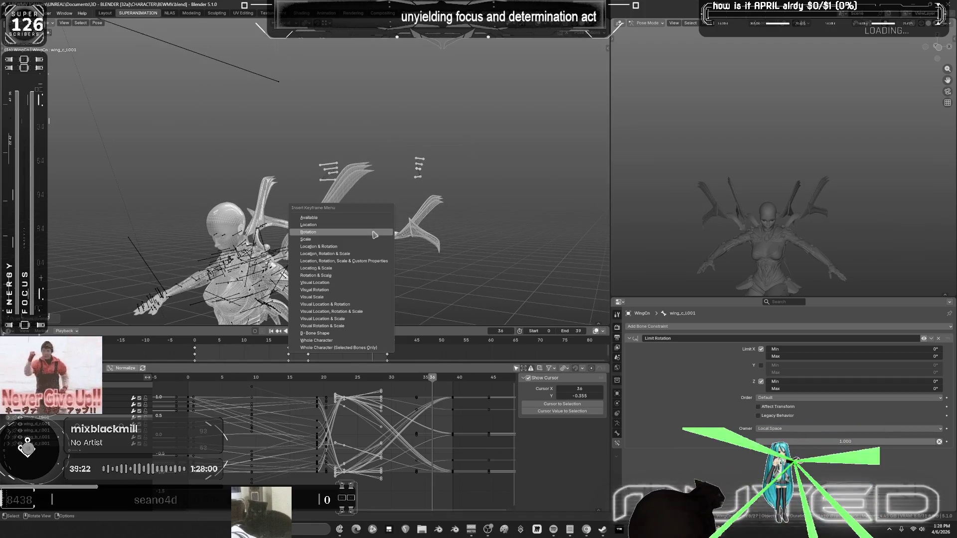
left_click(382, 242)
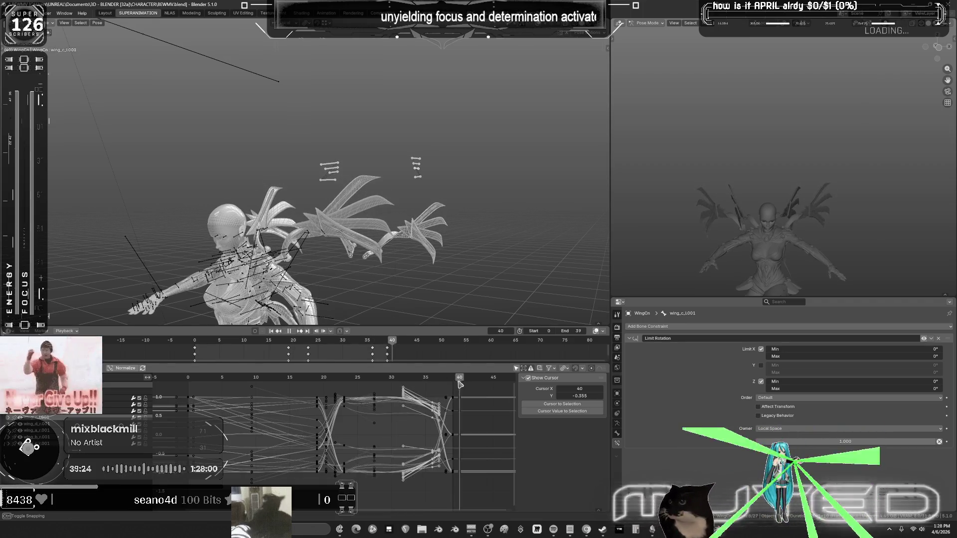
Stop and restart playback to review the flap from behind.
left_click(293, 332)
left_click(293, 332)
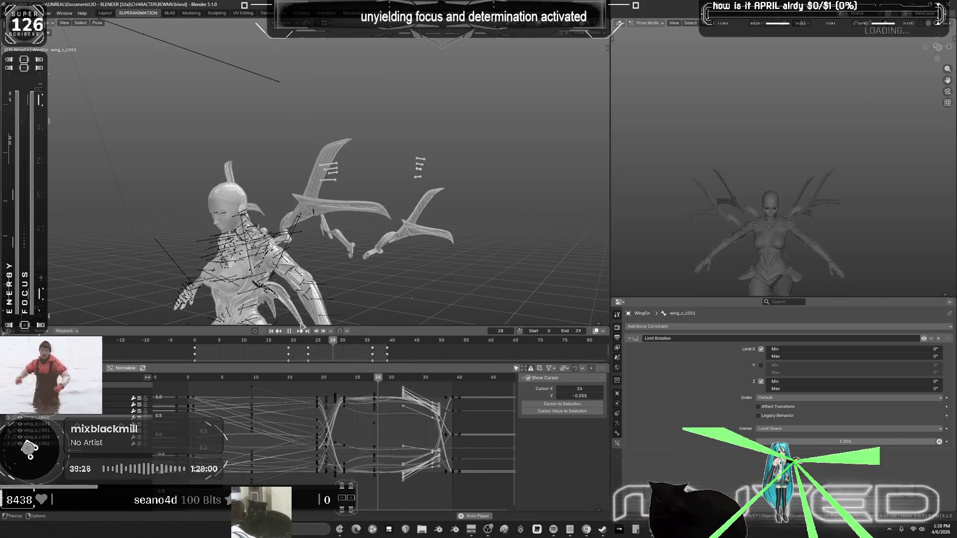
middle_click_drag(384, 226, 260, 229)
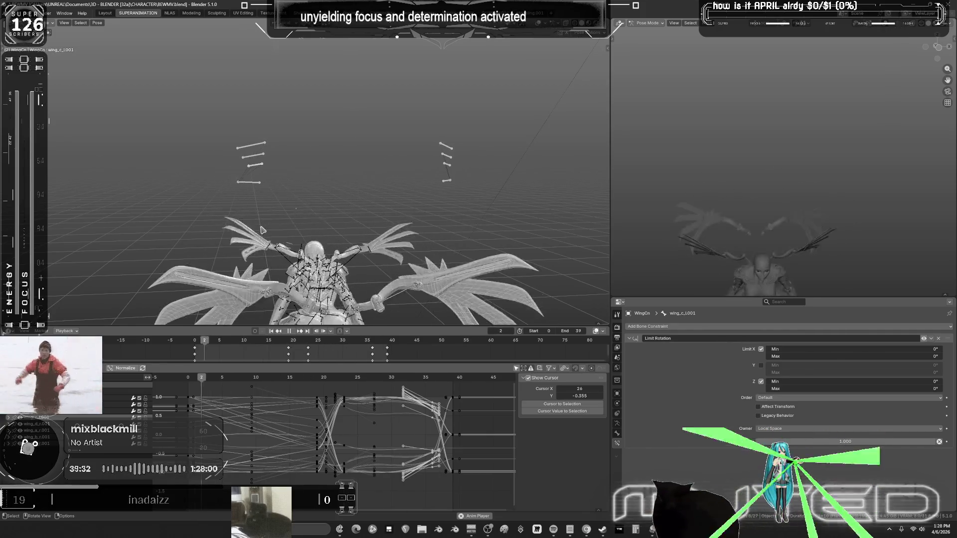
Stop playback and blend a breakdown pose at an earlier frame.
mouse_move(269, 234)
middle_mouse_down()
mouse_move(271, 212)
mouse_move(396, 220)
middle_mouse_up()
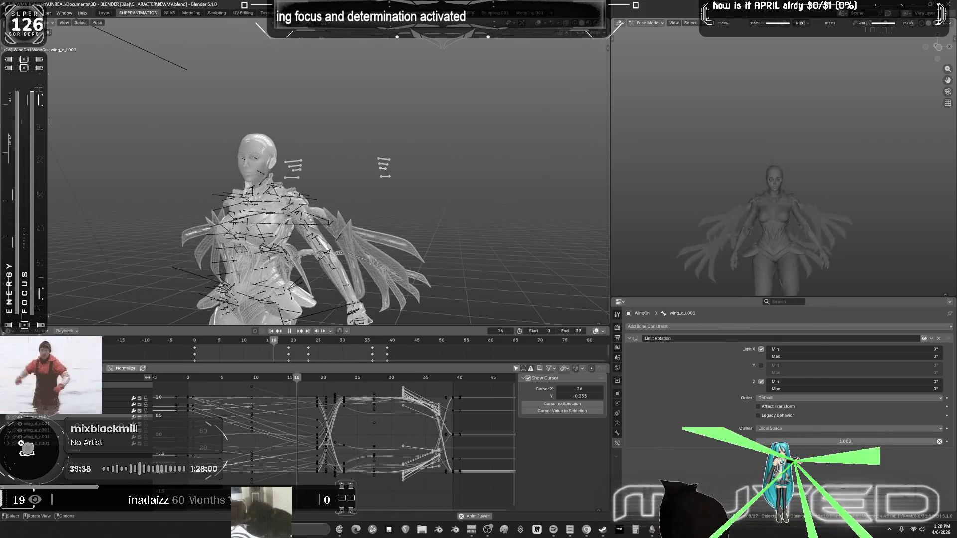
left_click(289, 331)
mouse_move(318, 378)
left_mouse_down()
mouse_move(342, 378)
mouse_move(188, 379)
mouse_move(271, 380)
left_mouse_up()
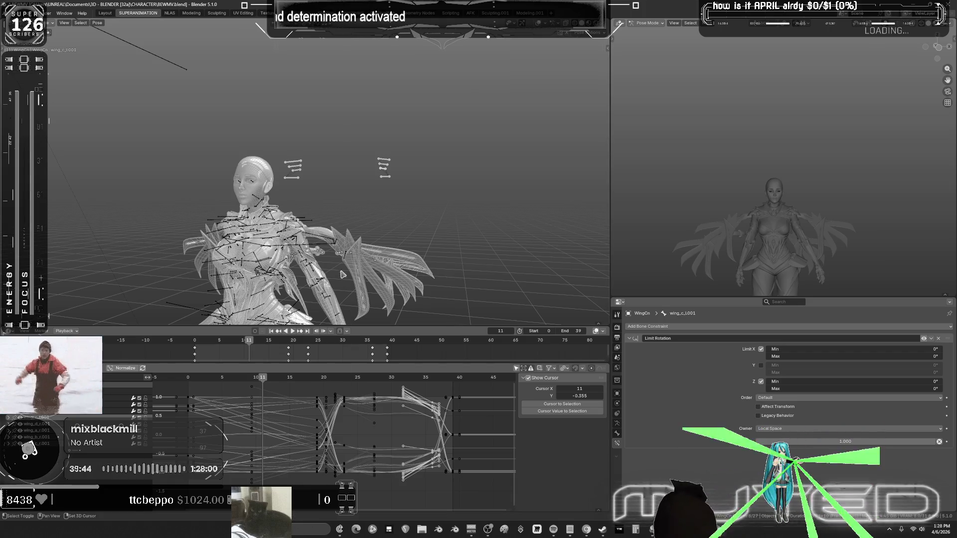
key("shift+e")
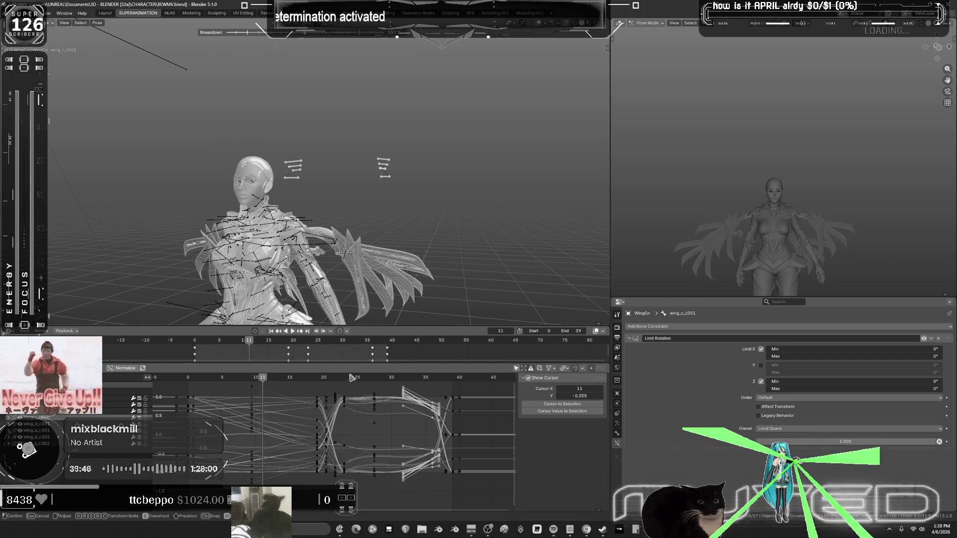
left_click(355, 373)
At frame 19, shift the selected keys 7 frames earlier along the time axis.
mouse_move(321, 380)
left_mouse_down()
mouse_move(325, 478)
mouse_move(334, 477)
left_mouse_up()
key("g")
key("x")
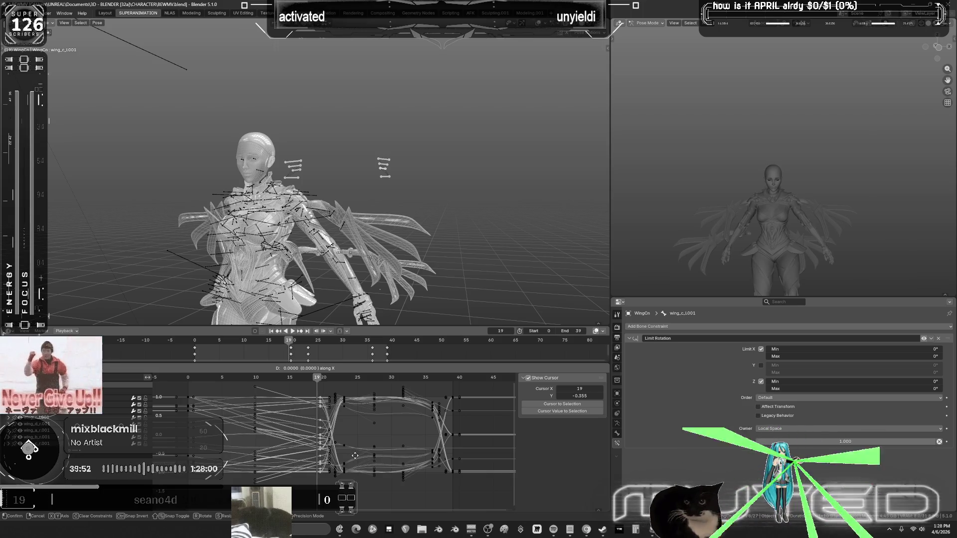
type("-7")
key("Return")
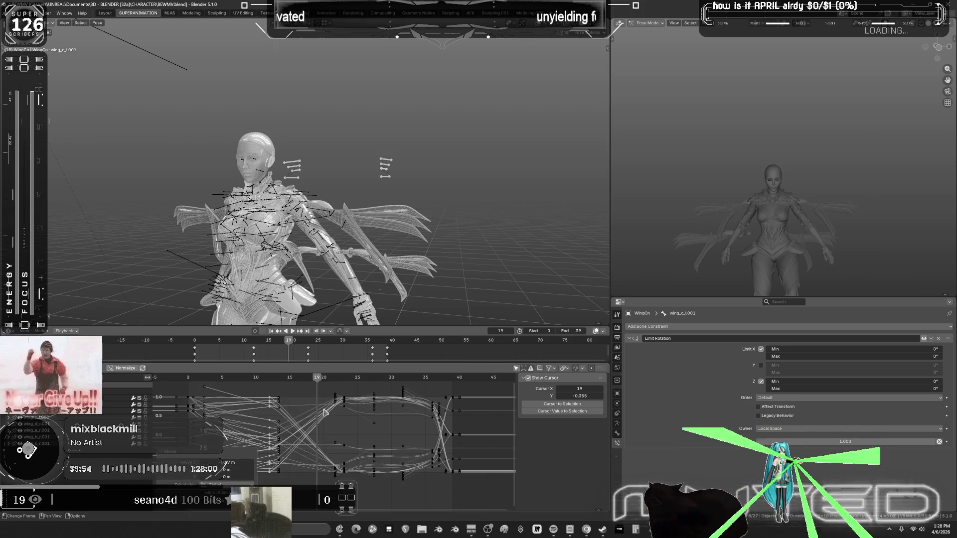
Replay the new timing, then key the wing bones' rotation at frame 19.
key("space")
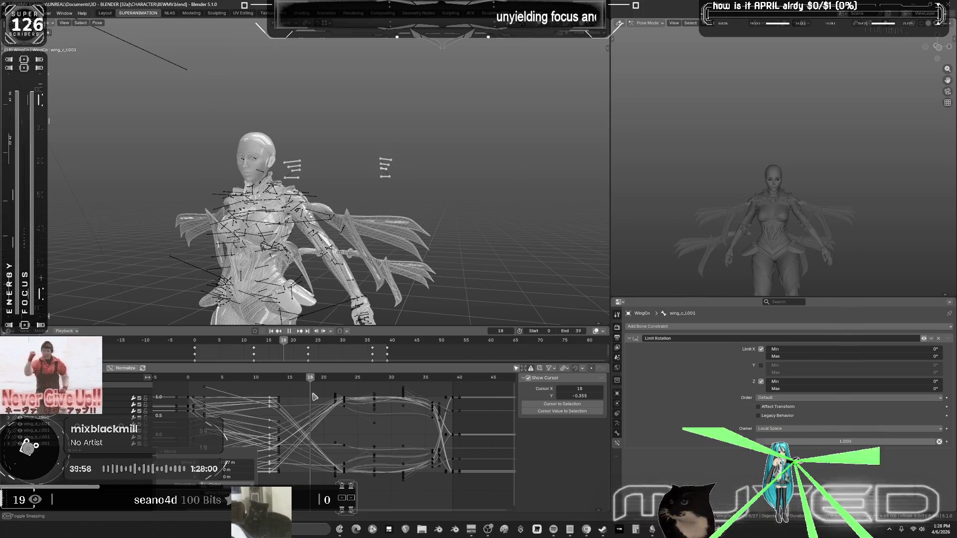
key("space")
key("shift+e")
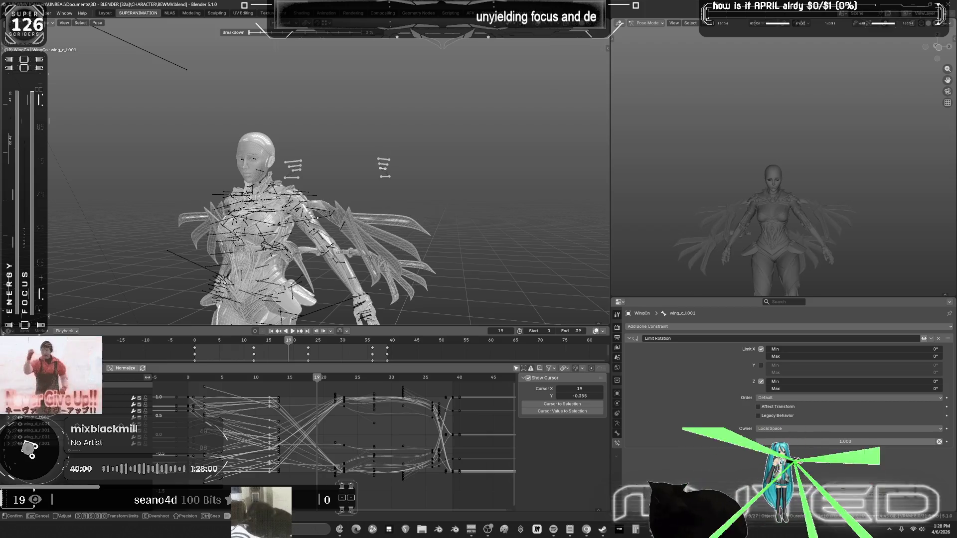
key("Escape")
left_click(314, 221)
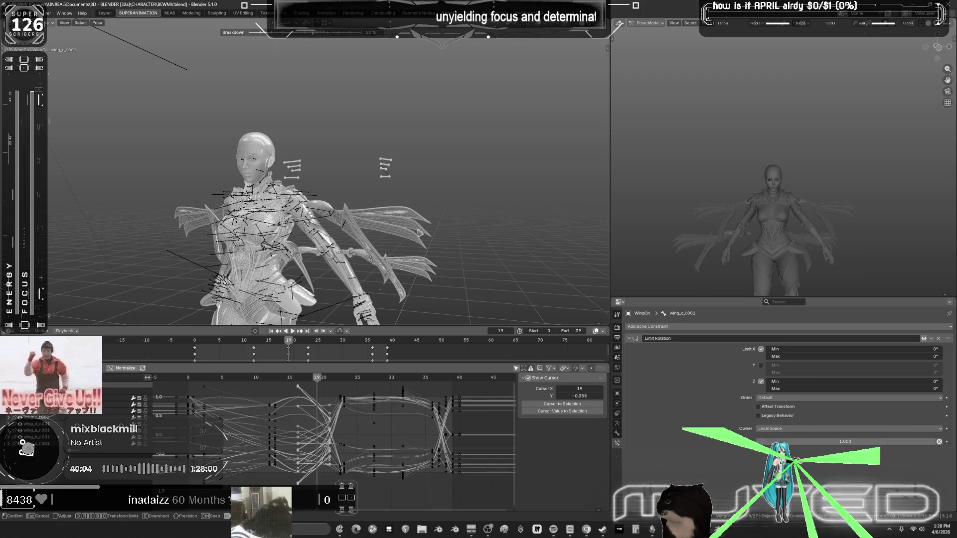
Orbit around the character to inspect the new wing pose from front, side and below.
mouse_move(408, 228)
middle_mouse_down()
mouse_move(479, 232)
mouse_move(450, 230)
middle_mouse_up()
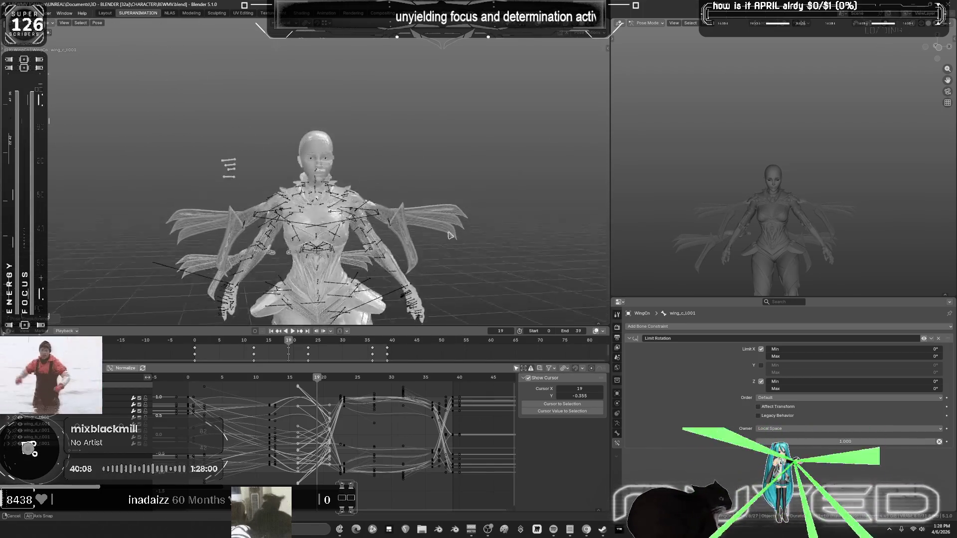
mouse_move(363, 246)
middle_mouse_down()
mouse_move(85, 231)
mouse_move(138, 234)
middle_mouse_up()
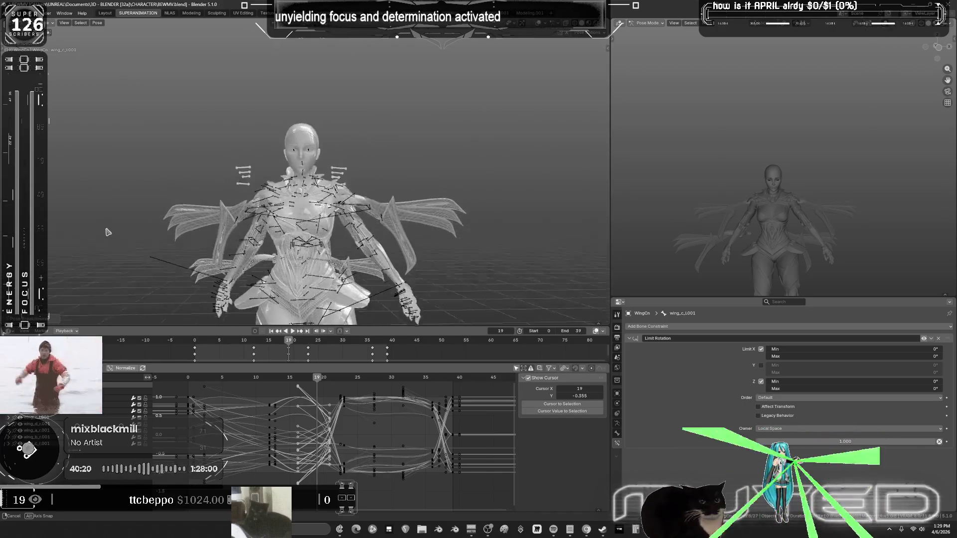
middle_click_drag(110, 269, 407, 235)
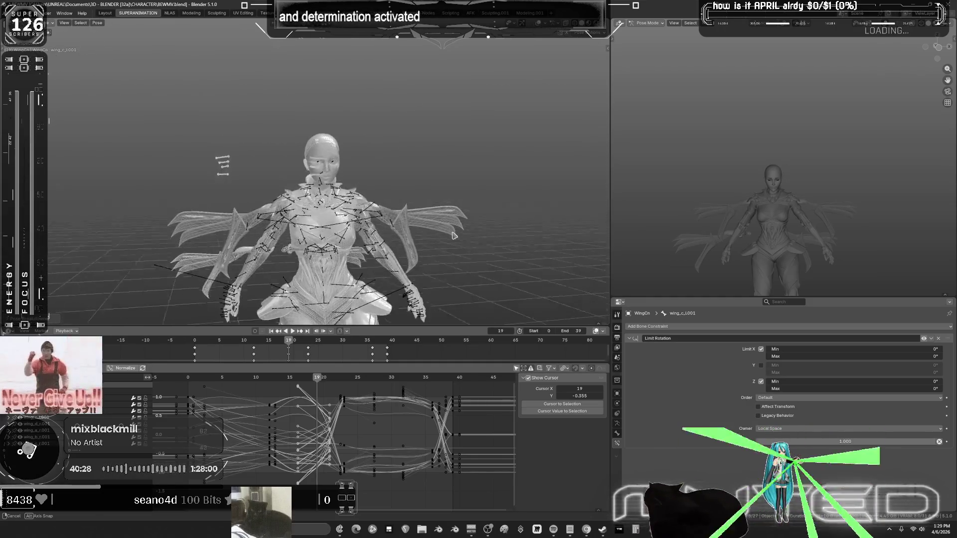
mouse_move(329, 246)
middle_mouse_down()
mouse_move(239, 239)
mouse_move(364, 227)
middle_mouse_up()
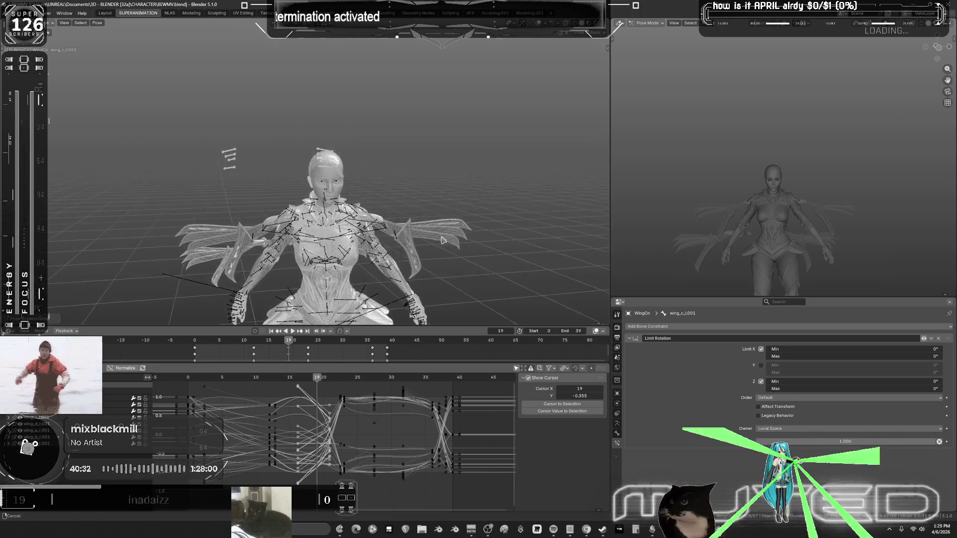
middle_click_drag(441, 240, 445, 226)
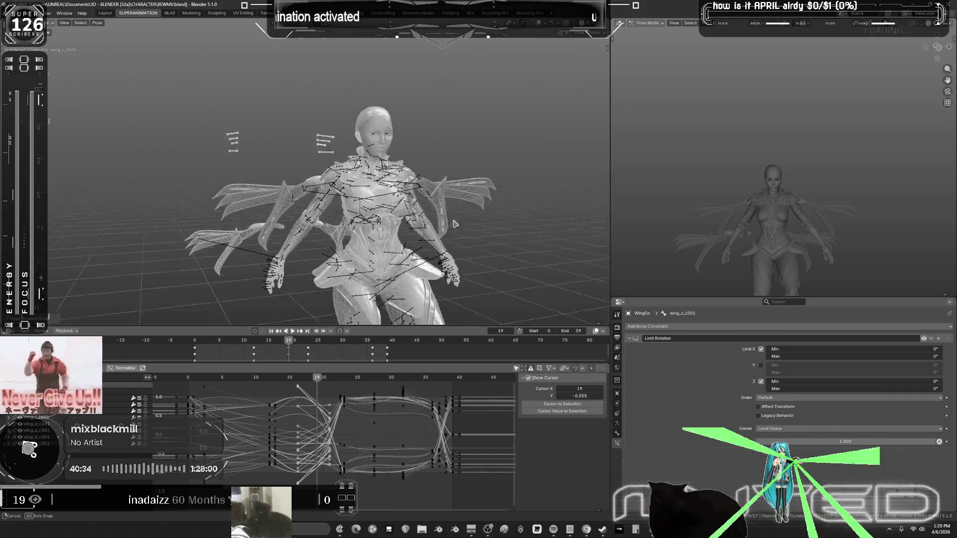
mouse_move(447, 232)
middle_mouse_down()
mouse_move(196, 130)
mouse_move(120, 178)
mouse_move(122, 141)
mouse_move(115, 160)
mouse_move(299, 239)
mouse_move(439, 279)
middle_mouse_up()
mouse_move(422, 241)
middle_mouse_down()
mouse_move(362, 200)
mouse_move(409, 197)
mouse_move(349, 192)
mouse_move(388, 199)
mouse_move(386, 212)
mouse_move(390, 190)
mouse_move(398, 195)
mouse_move(352, 202)
mouse_move(381, 219)
middle_mouse_up()
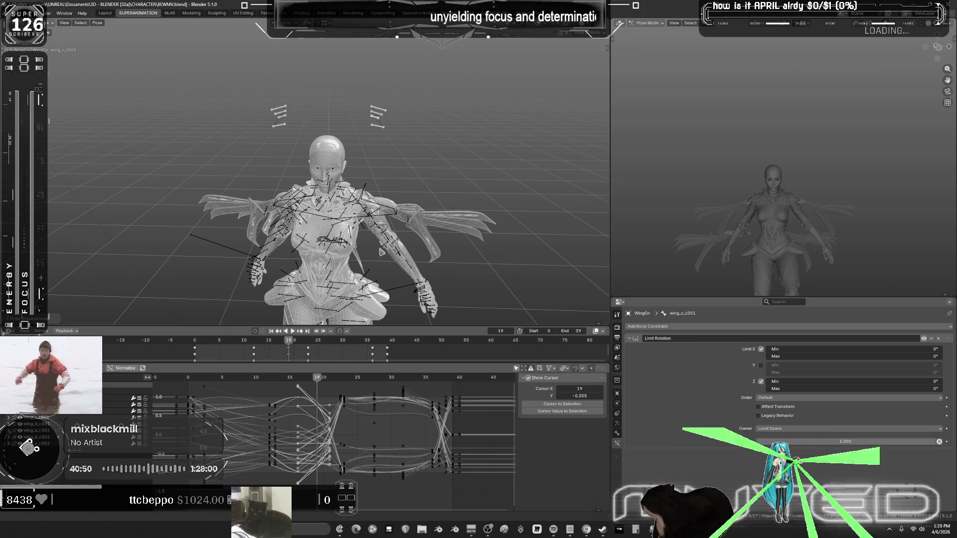
middle_click_drag(361, 450, 383, 440)
Squash the selected wing curves vertically to about 0.3344 of their height.
key("s")
key("y")
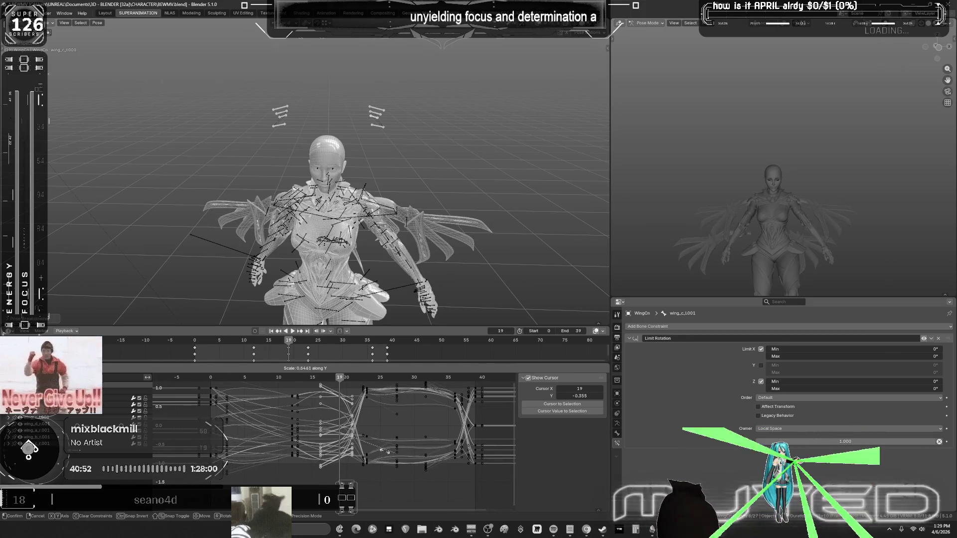
left_click(369, 444)
middle_click_drag(394, 230, 408, 239)
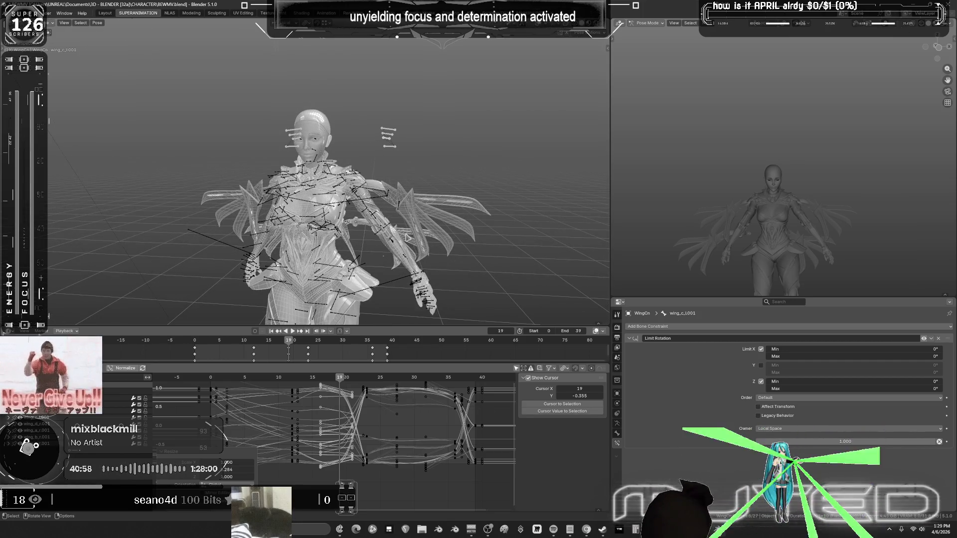
middle_click_drag(408, 239, 432, 229)
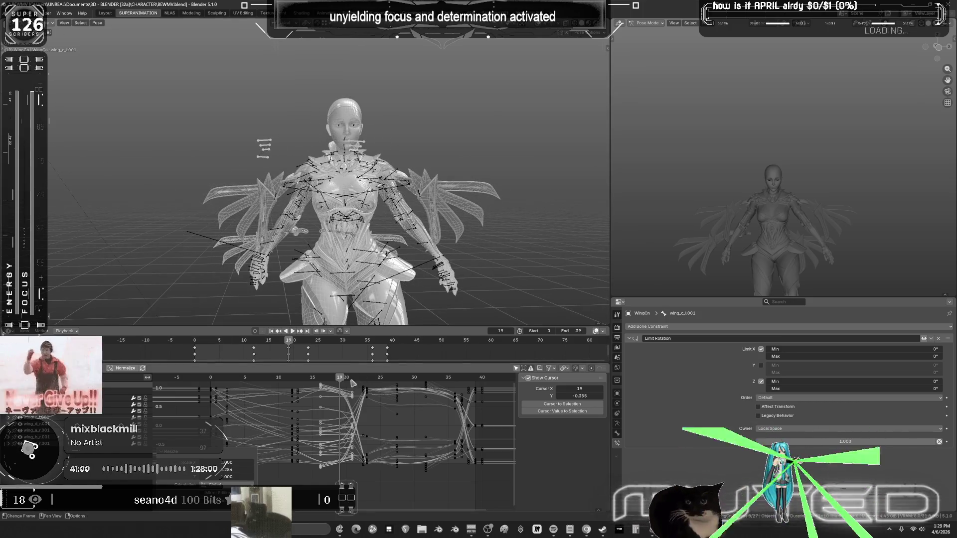
Stop playback at frame 16 and start rotating the wing_d bone around its local Y.
key("space")
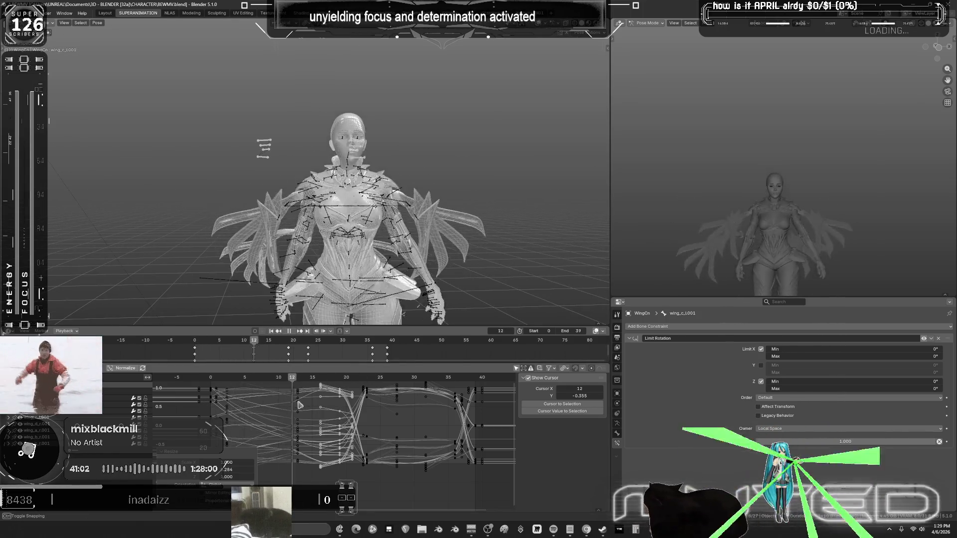
key("space")
middle_click_drag(451, 263, 400, 189)
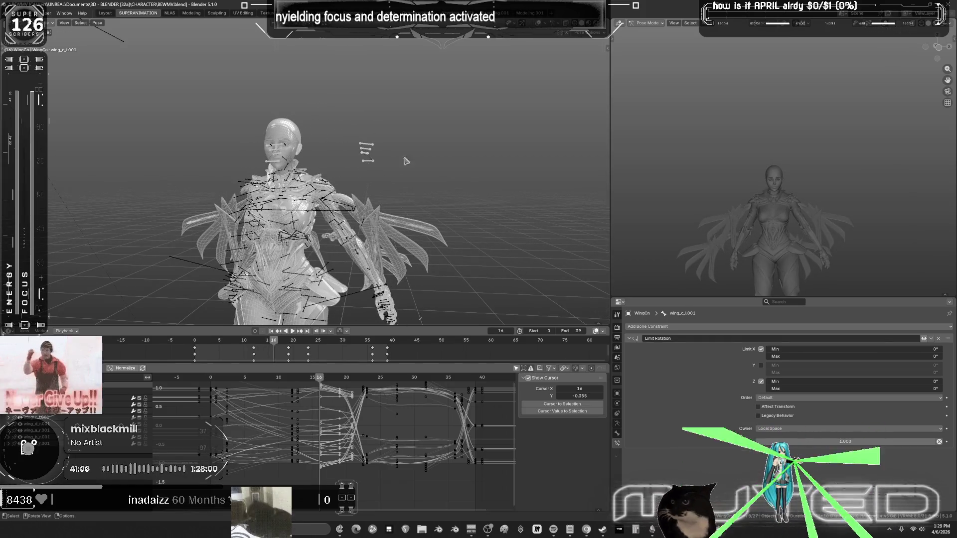
left_click(471, 143)
left_click(368, 160)
key("r")
key("y")
key("y")
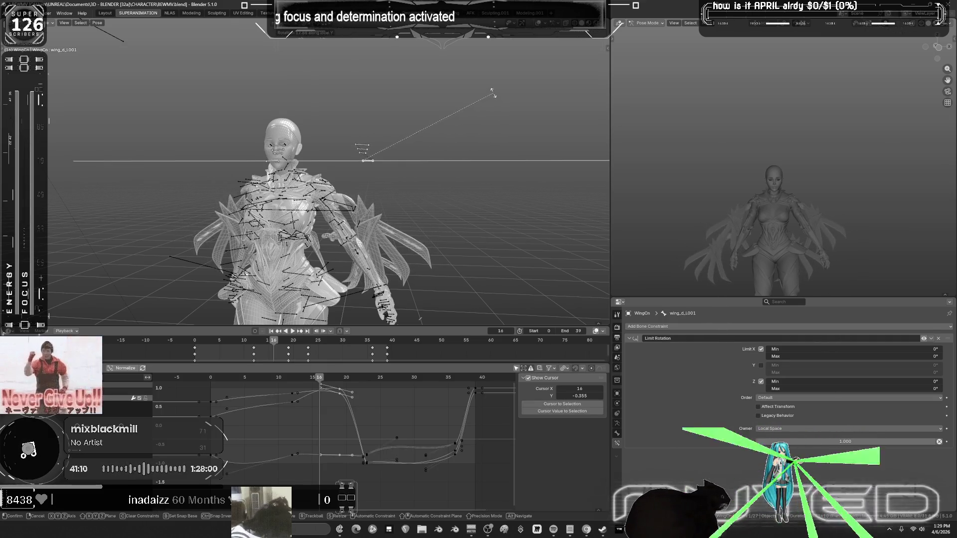
Confirm the wing_d rotation and key both left and right wing_d bones at frame 16.
left_click(258, 158)
middle_click_drag(259, 159, 251, 176)
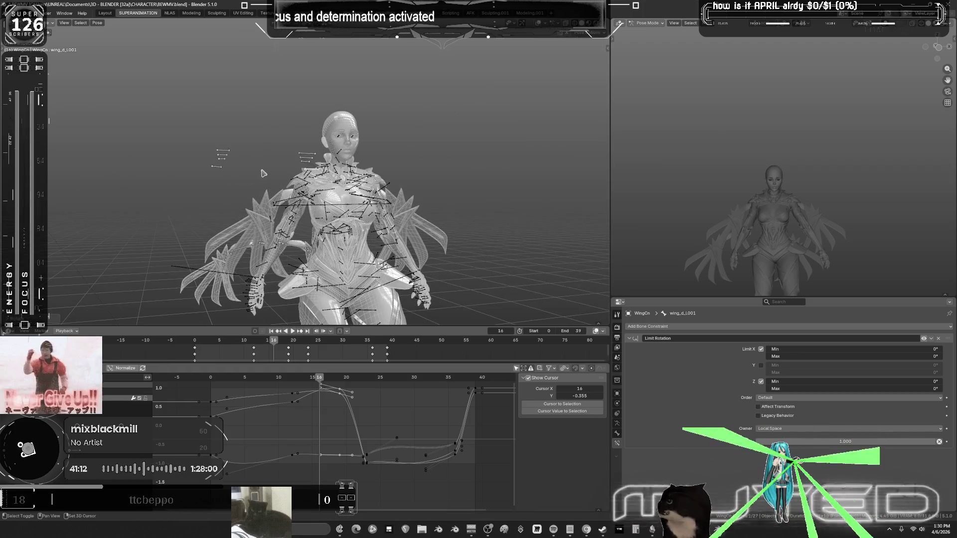
key("ctrl+shift+m")
key("k")
left_click(277, 159)
middle_click_drag(277, 158, 299, 259)
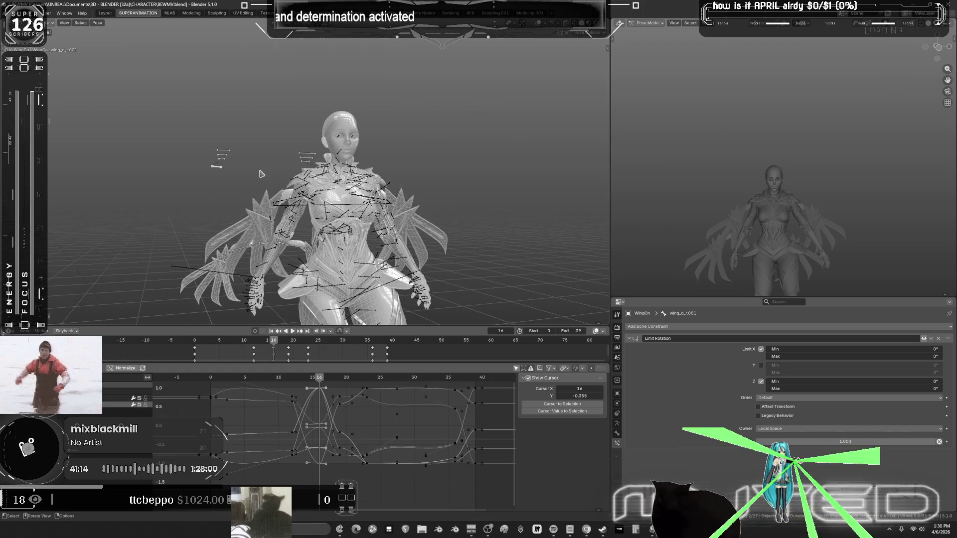
Play the flapping cycle with the 3D view maximized.
mouse_move(322, 380)
left_mouse_down()
mouse_move(445, 439)
mouse_move(500, 446)
mouse_move(210, 468)
left_mouse_up()
left_click(293, 331)
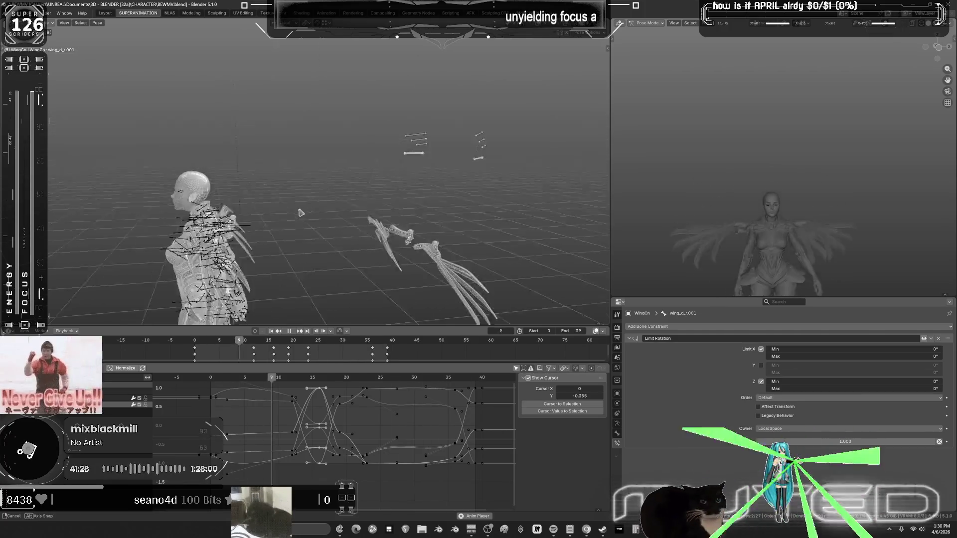
key("ctrl+space")
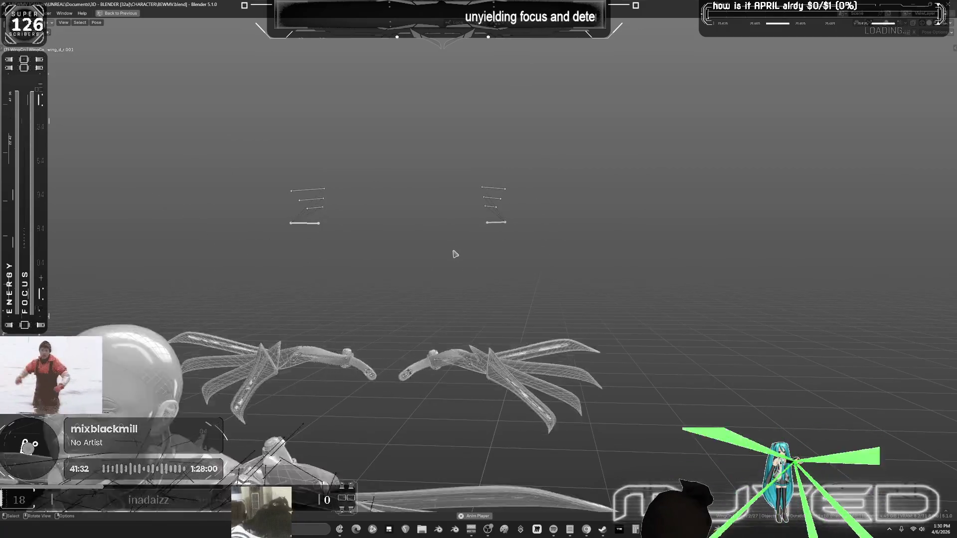
Restore the layout, stop at frame 30, orbit around the wings, then replay the cycle.
key("ctrl+space")
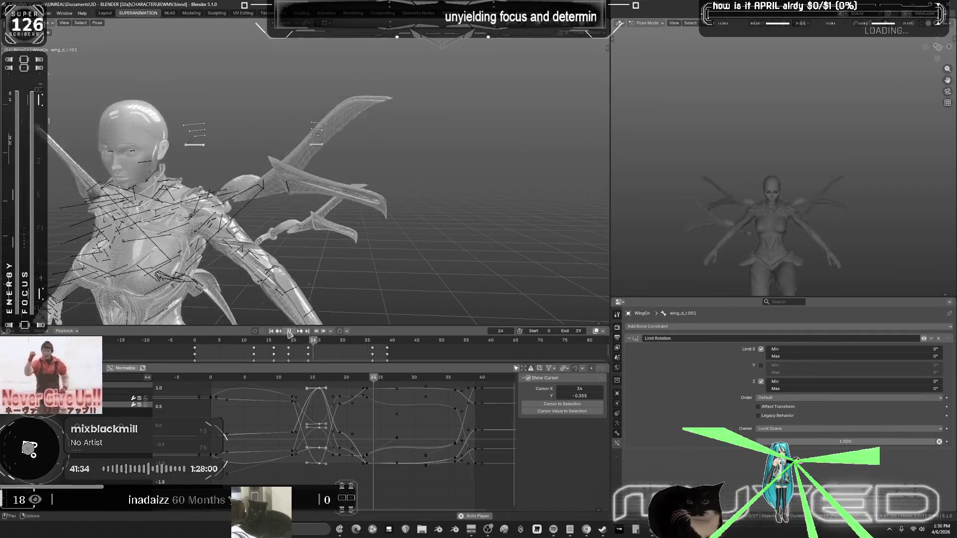
key("space")
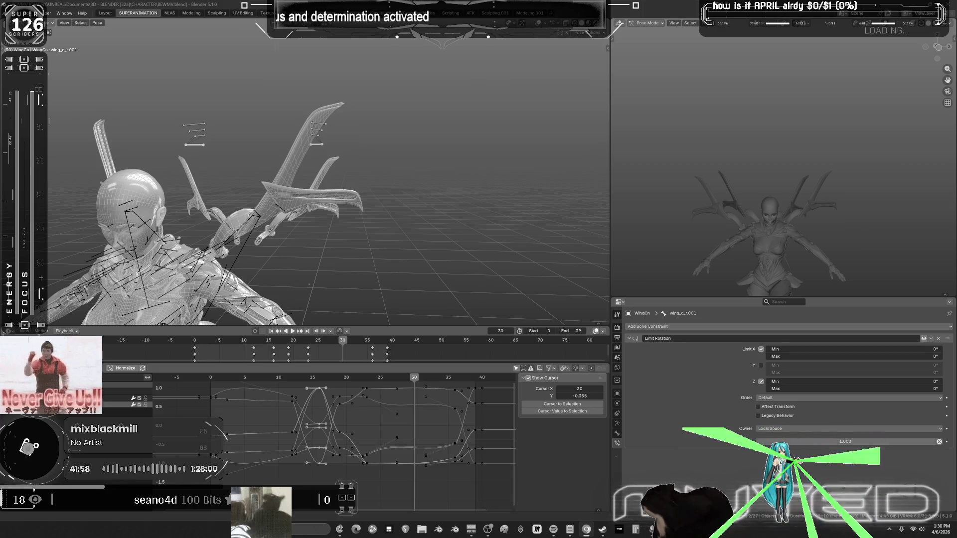
mouse_move(436, 227)
middle_mouse_down()
mouse_move(556, 168)
mouse_move(489, 150)
mouse_move(544, 145)
mouse_move(506, 176)
mouse_move(136, 140)
mouse_move(216, 166)
mouse_move(209, 205)
mouse_move(195, 200)
middle_mouse_up()
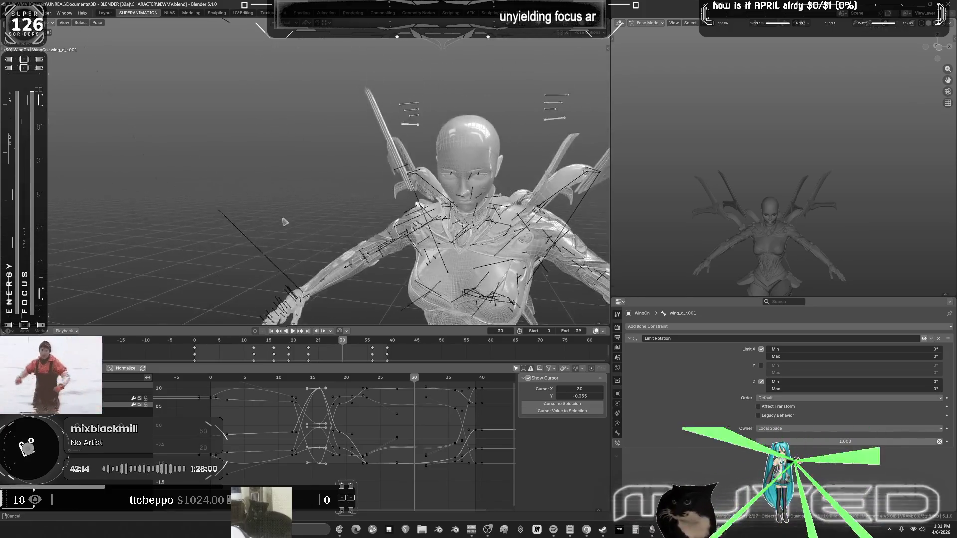
middle_click_drag(286, 217, 165, 202)
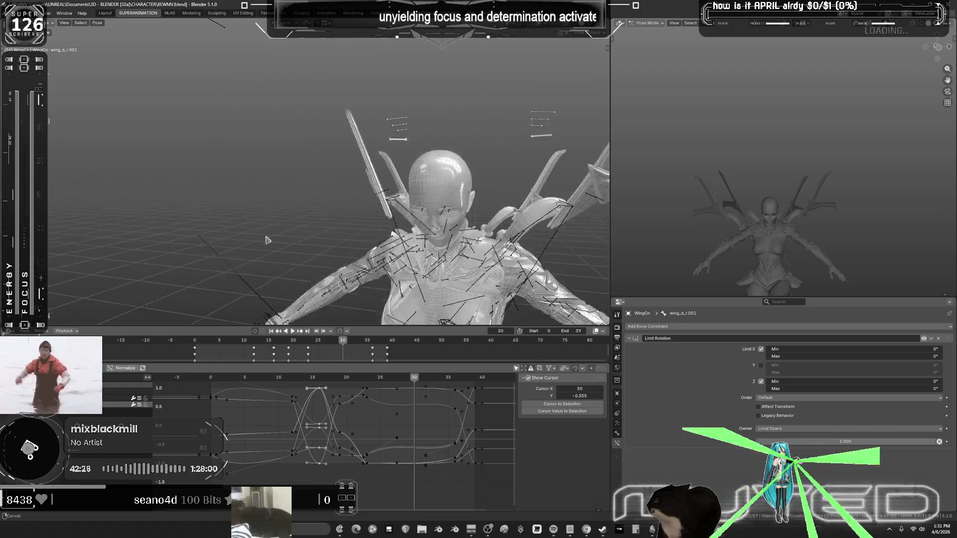
mouse_move(224, 243)
middle_mouse_down()
mouse_move(474, 238)
mouse_move(600, 249)
mouse_move(329, 264)
mouse_move(341, 254)
mouse_move(671, 263)
middle_mouse_up()
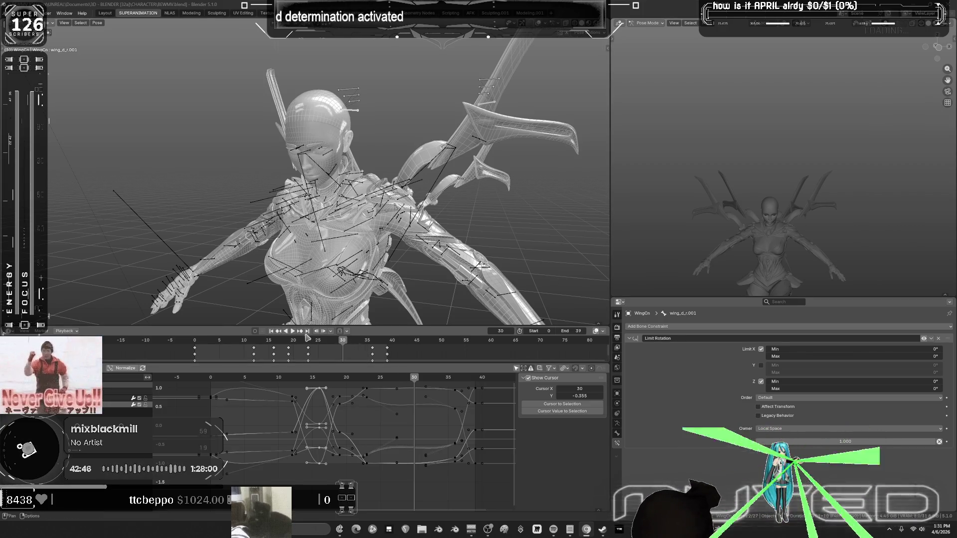
key("space")
scroll(434, 166, "down", 5)
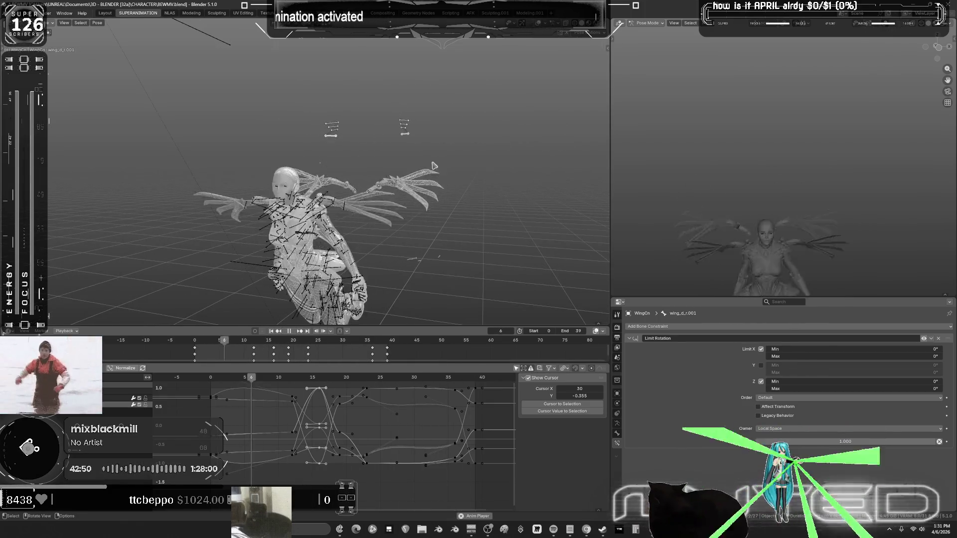
Orbit around the character during playback, then scrub back to frame 7 and stop.
mouse_move(434, 166)
middle_mouse_down()
mouse_move(344, 192)
mouse_move(156, 207)
mouse_move(155, 193)
middle_mouse_up()
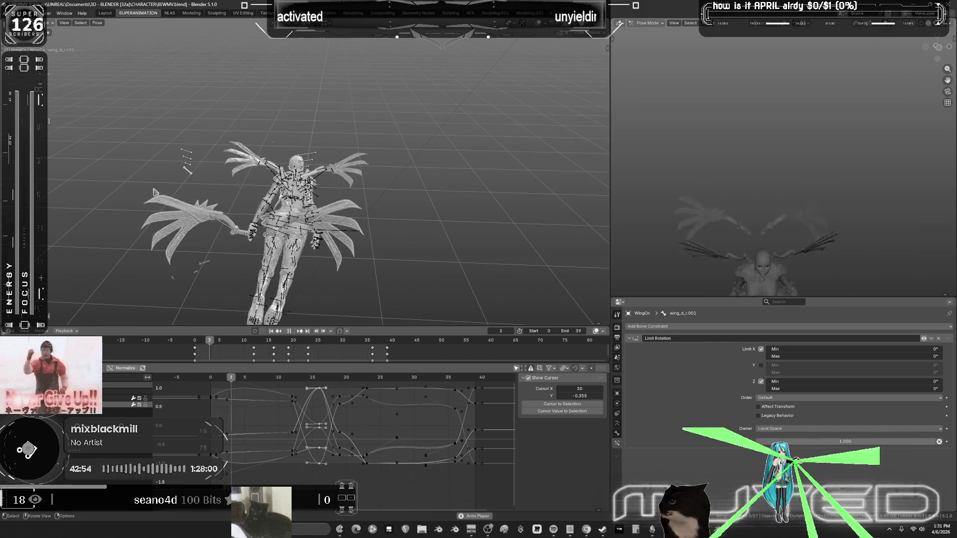
mouse_move(166, 185)
middle_mouse_down()
mouse_move(294, 178)
mouse_move(207, 145)
mouse_move(228, 106)
middle_mouse_up()
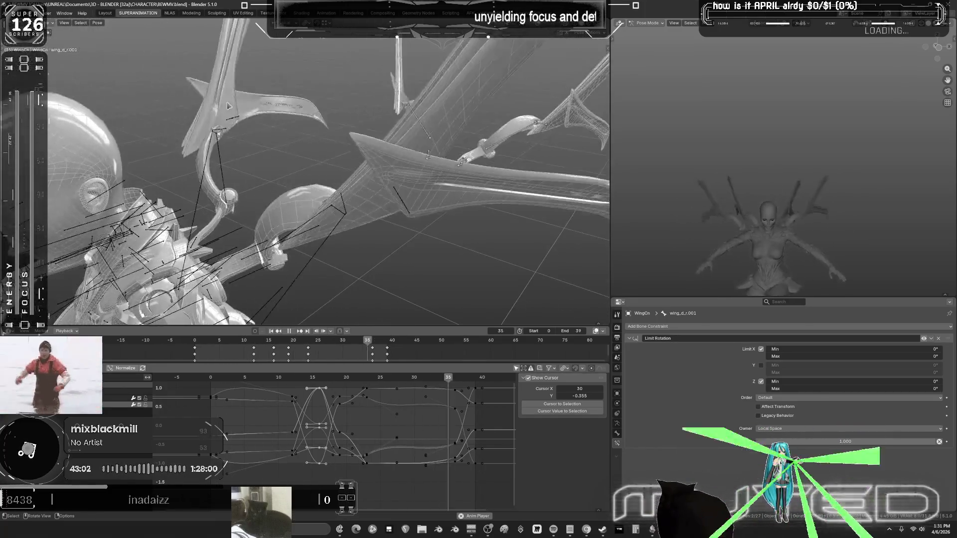
scroll(228, 107, "down", 10)
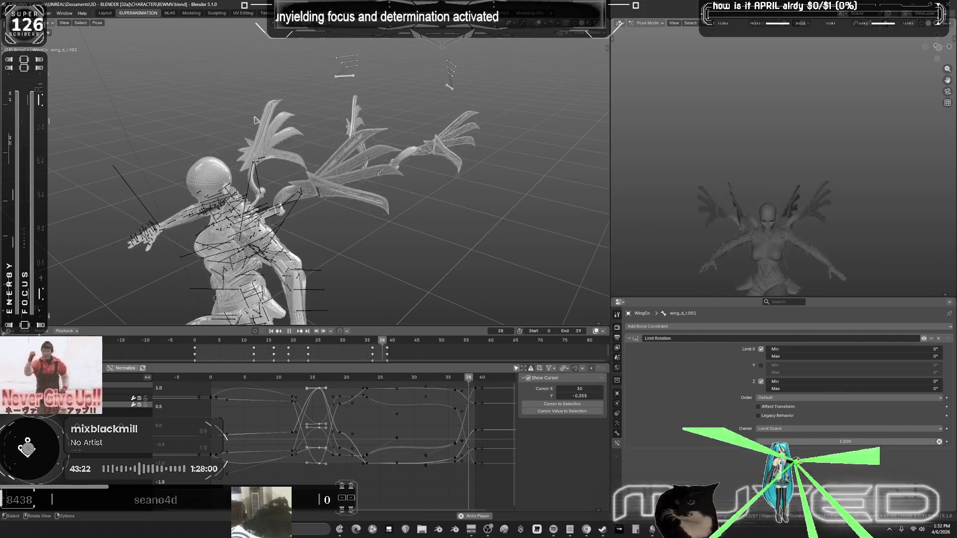
mouse_move(256, 120)
middle_mouse_down()
mouse_move(179, 126)
mouse_move(339, 170)
mouse_move(349, 144)
mouse_move(260, 131)
mouse_move(134, 23)
mouse_move(259, 171)
mouse_move(279, 160)
mouse_move(266, 153)
middle_mouse_up()
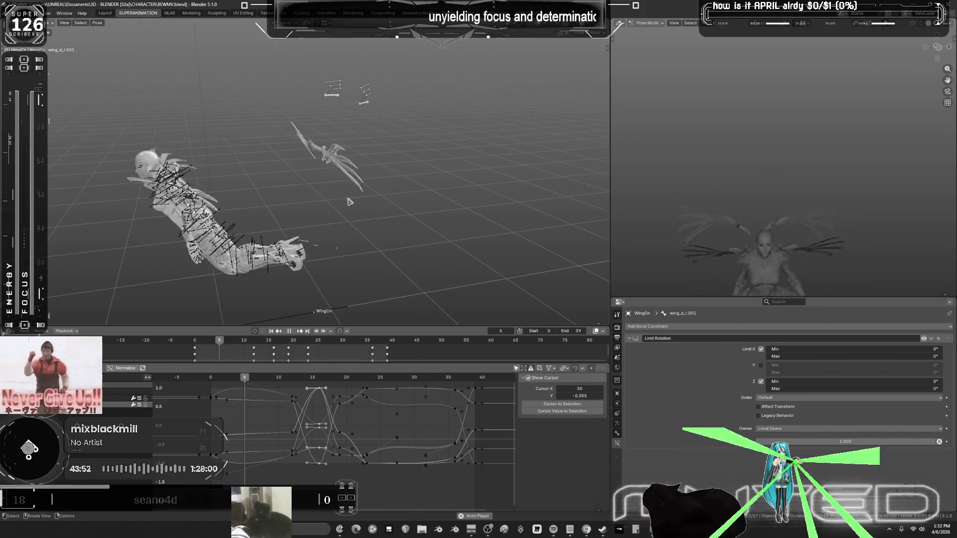
middle_click_drag(350, 202, 371, 232)
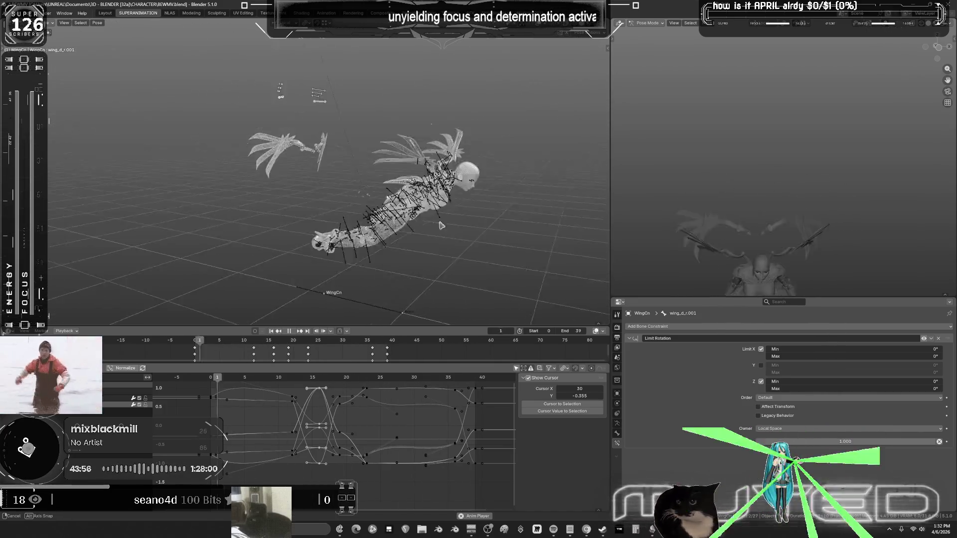
middle_click_drag(413, 221, 397, 220)
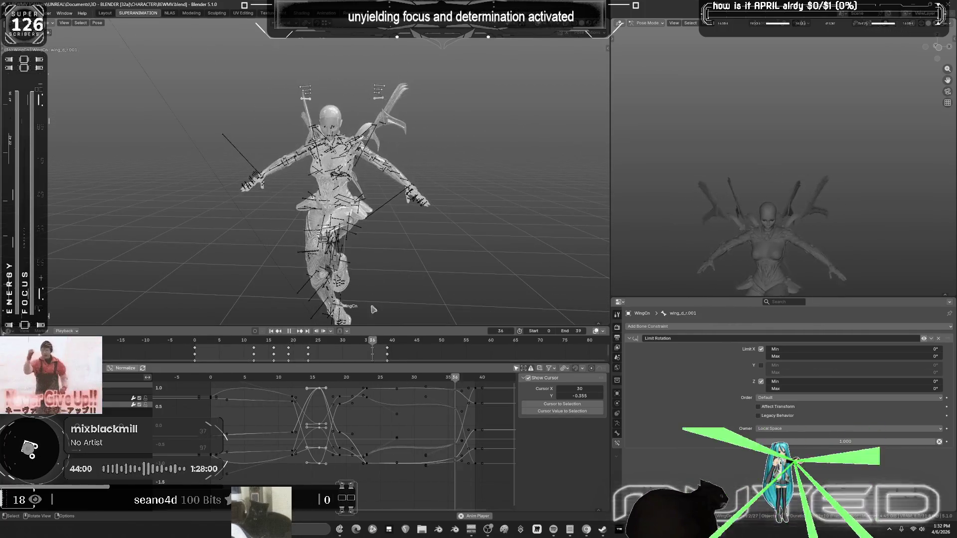
scroll(360, 212, "up", 3)
key("space")
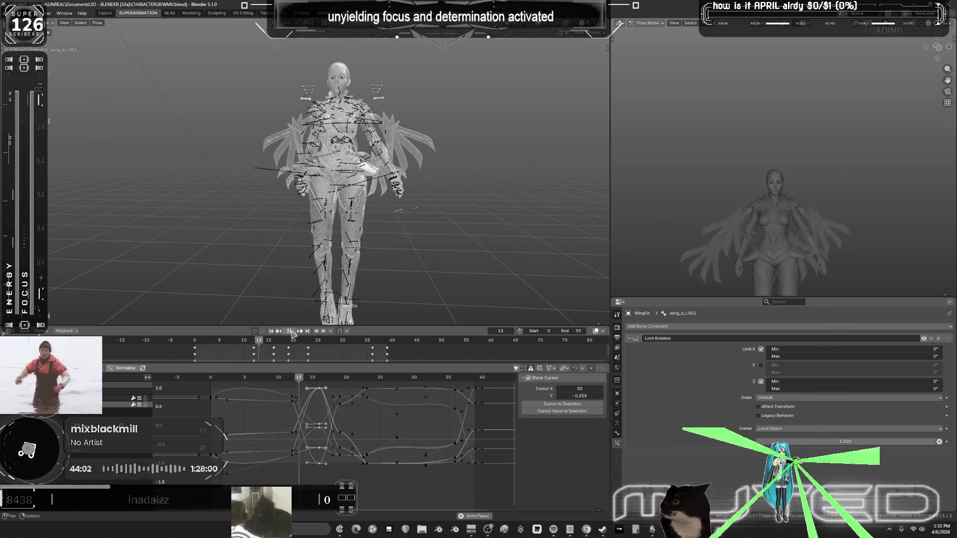
scroll(394, 215, "up", 4)
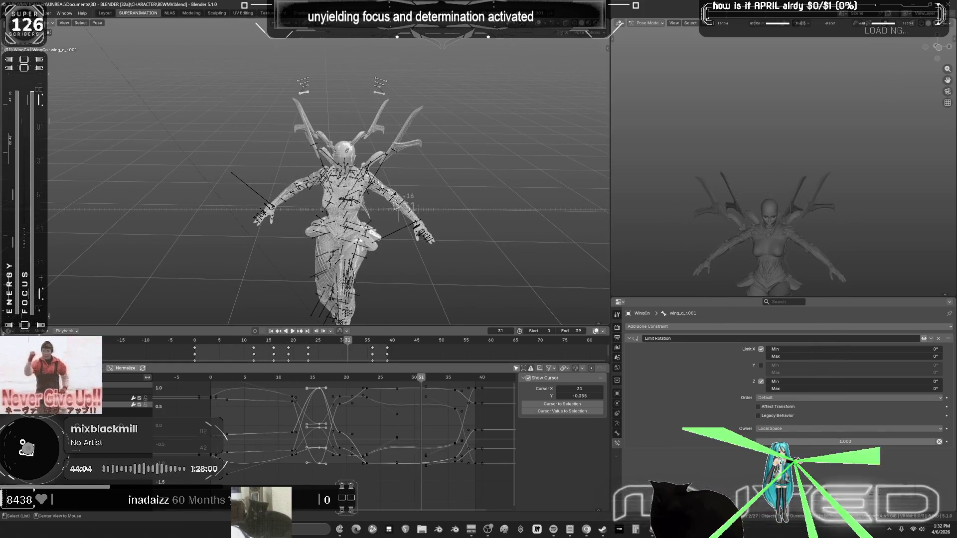
Maximize the 3D view and hide overlays, bones and grid for a clean look.
key("ctrl+space")
key("shift+alt+z")
mouse_move(558, 252)
middle_mouse_down()
mouse_move(274, 258)
mouse_move(513, 242)
mouse_move(389, 250)
mouse_move(503, 242)
mouse_move(439, 244)
mouse_move(501, 242)
mouse_move(439, 242)
mouse_move(496, 244)
mouse_move(453, 235)
mouse_move(491, 235)
mouse_move(469, 239)
middle_mouse_up()
scroll(475, 242, "up", 4)
scroll(474, 241, "down", 3)
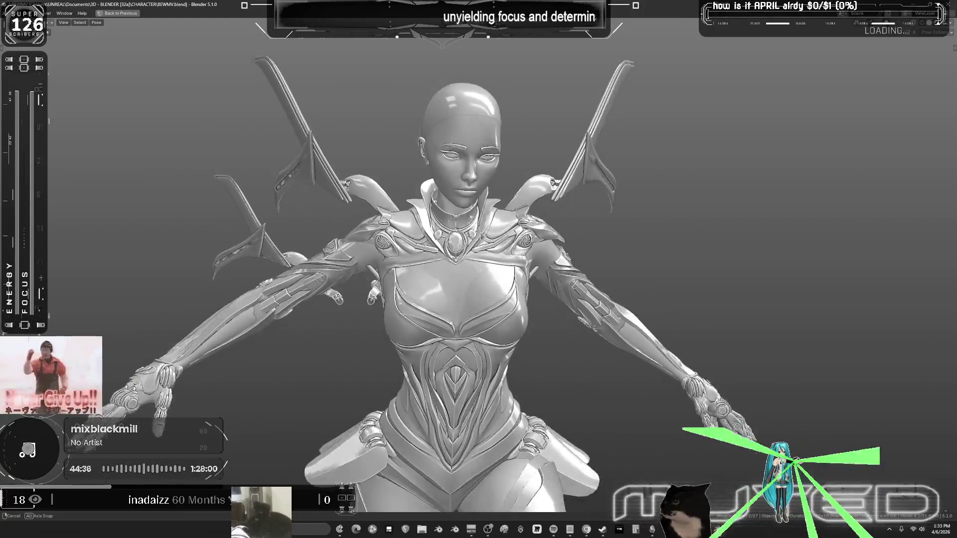
middle_click_drag(468, 240, 462, 241)
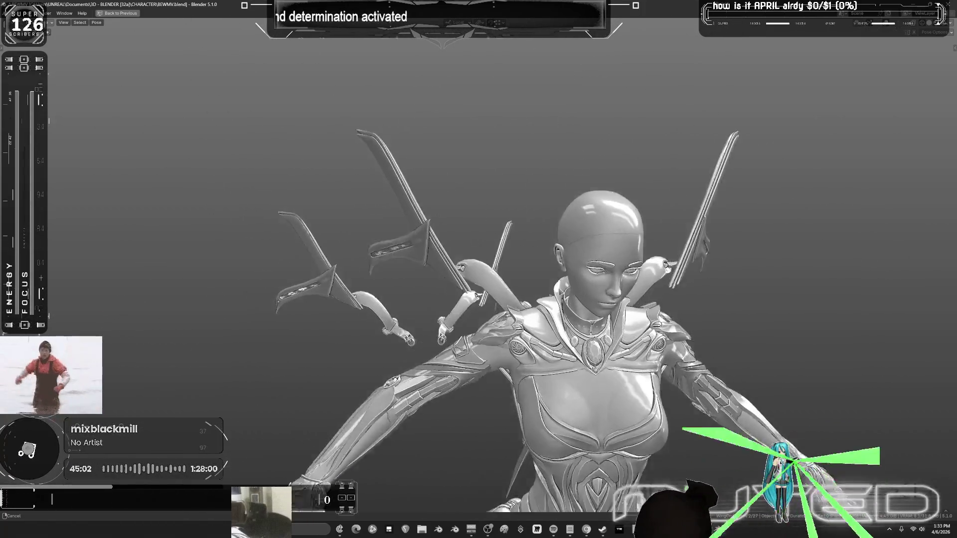
key("space")
scroll(465, 283, "down", 3)
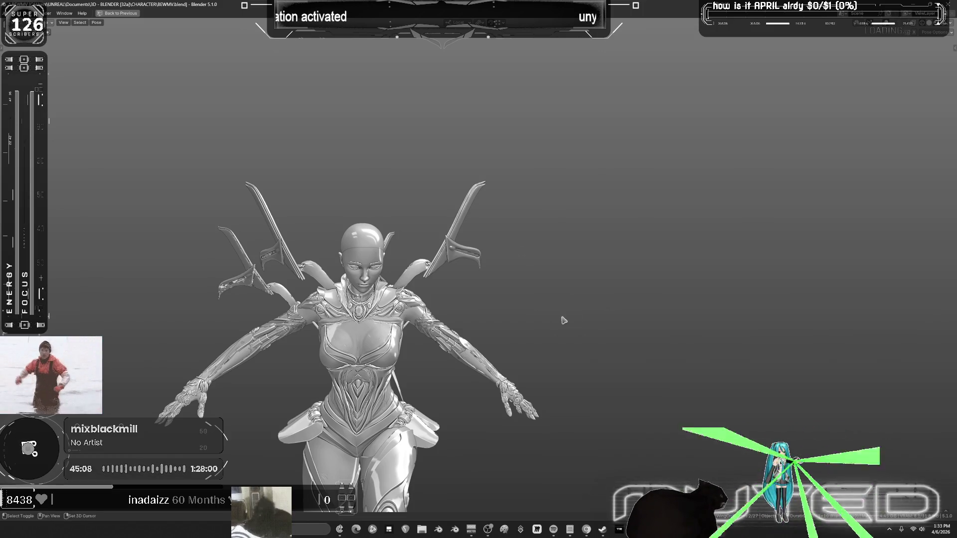
key("space")
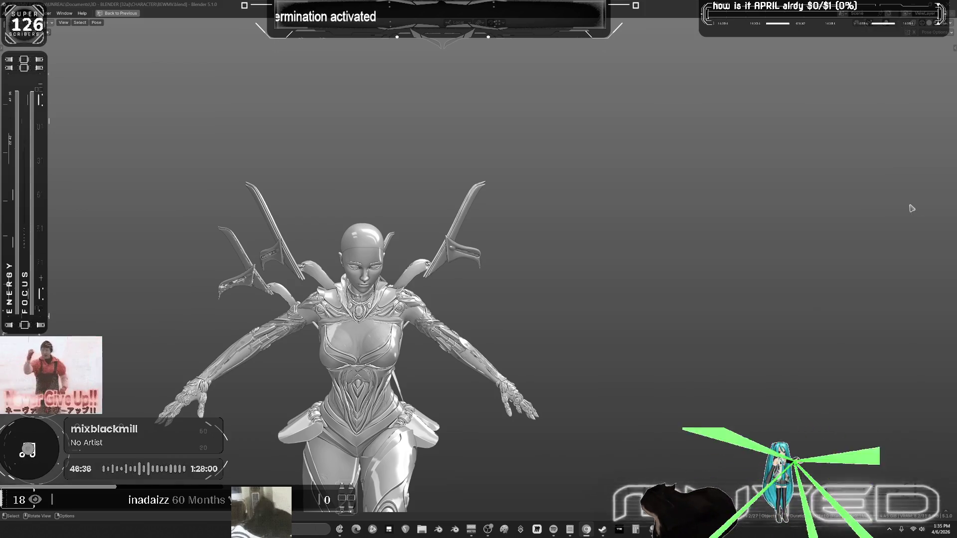
Restore the full layout, scrub back in the timeline and turn on X-ray.
key("ctrl+space")
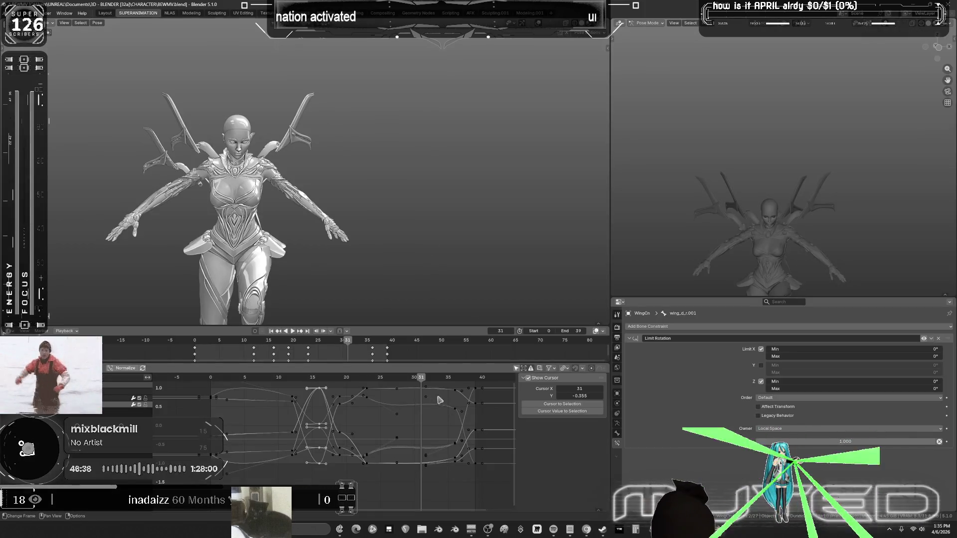
left_click_drag(419, 380, 303, 387)
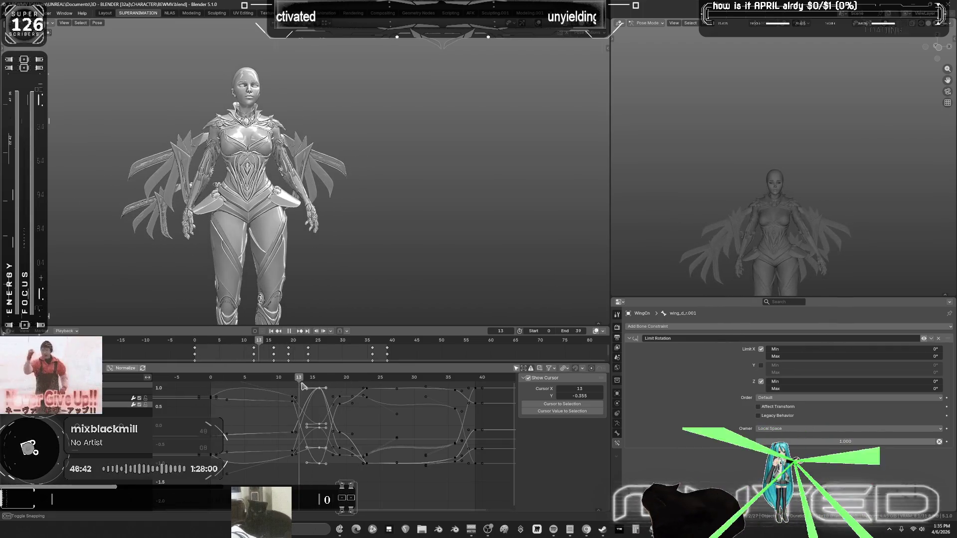
key("alt+z")
mouse_move(326, 194)
middle_mouse_down()
mouse_move(316, 167)
mouse_move(333, 143)
mouse_move(314, 121)
middle_mouse_up()
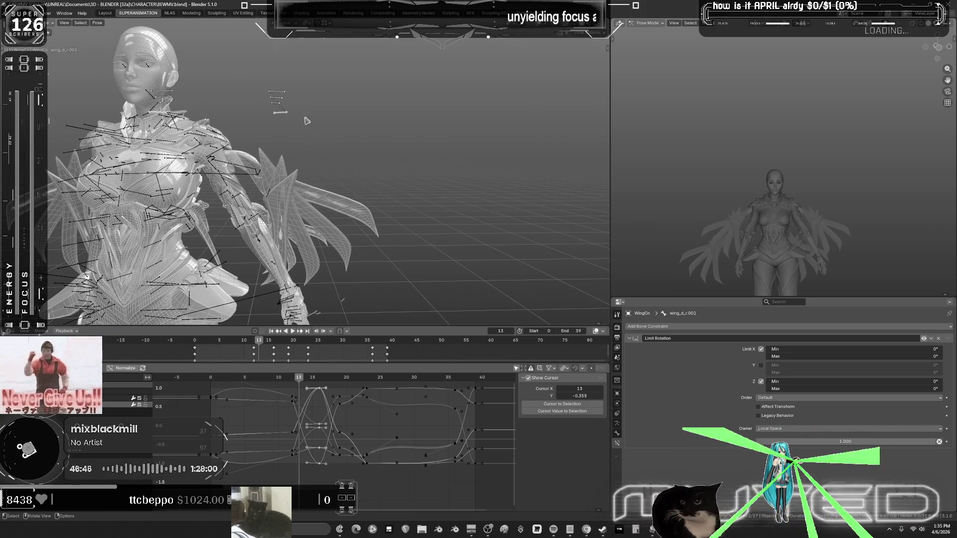
Rotate wing_a_l.001, then step through the wing bones to rotate wing_b_l.001.
key("ctrl+z")
key("r")
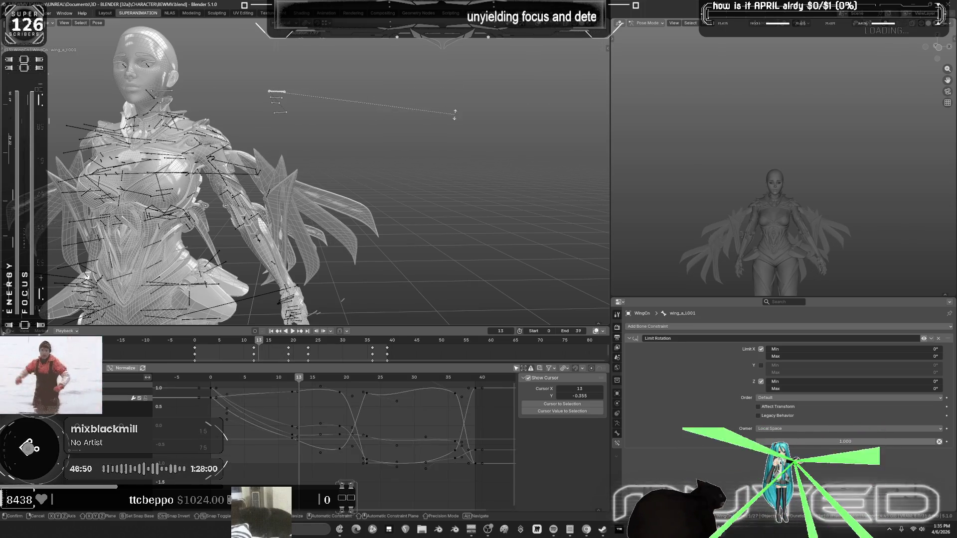
left_click(280, 98)
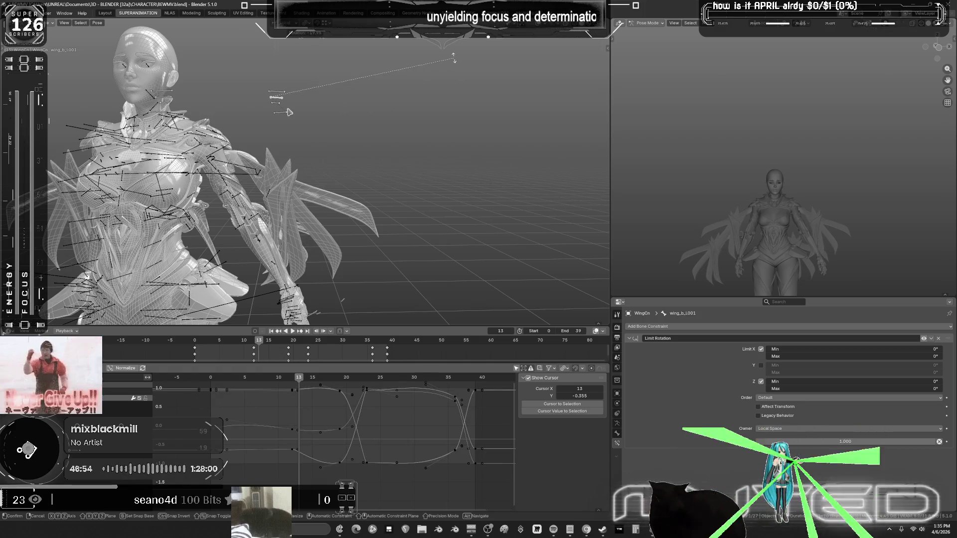
key("bracketright")
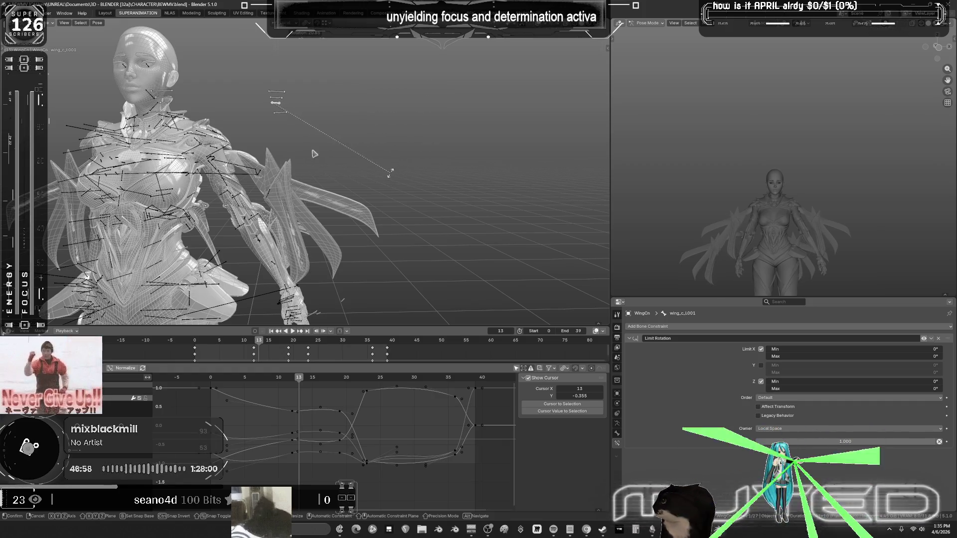
key("bracketleft")
key("r")
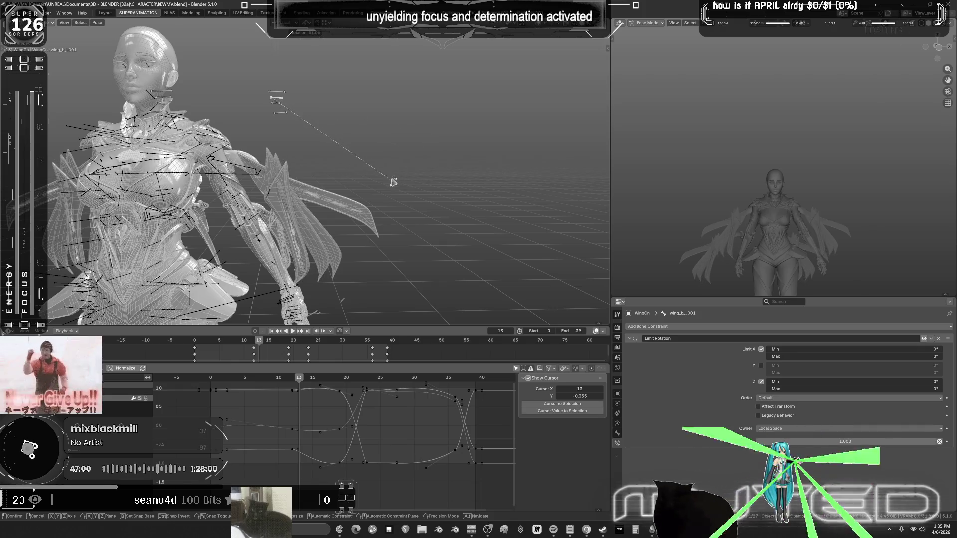
Re-rotate each left wing bone in turn, wing_a_l.001 through wing_d_l.001.
key("bracketleft")
key("r")
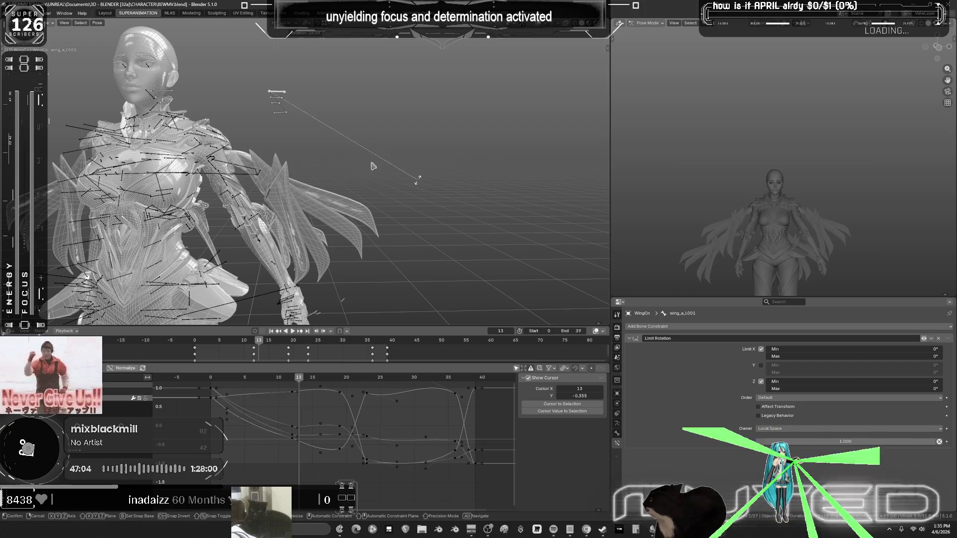
key("bracketright")
key("r")
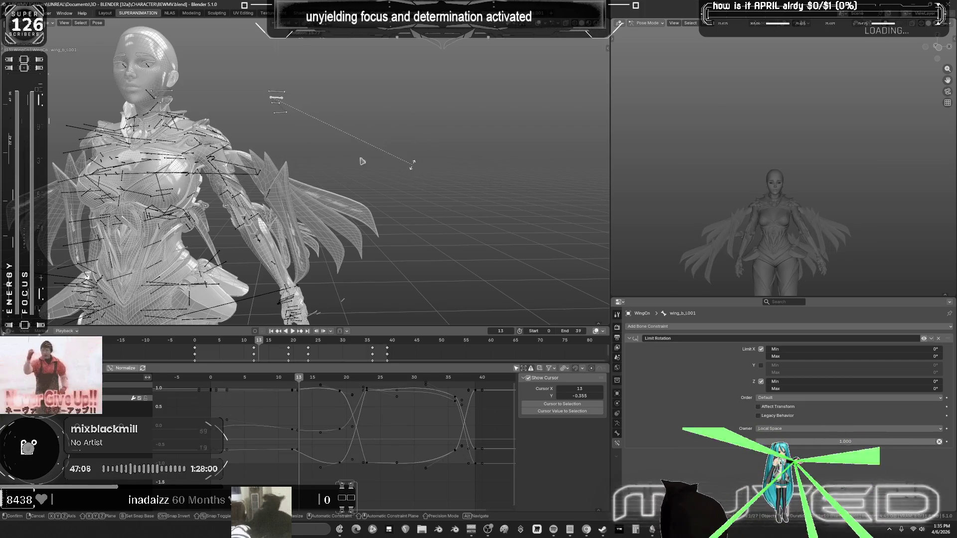
key("bracketright")
key("r")
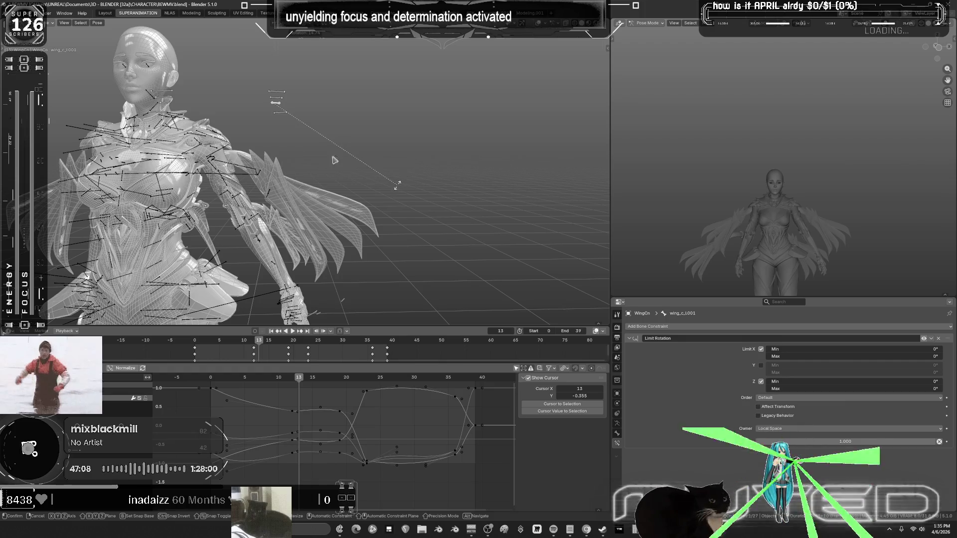
key("bracketright")
key("r")
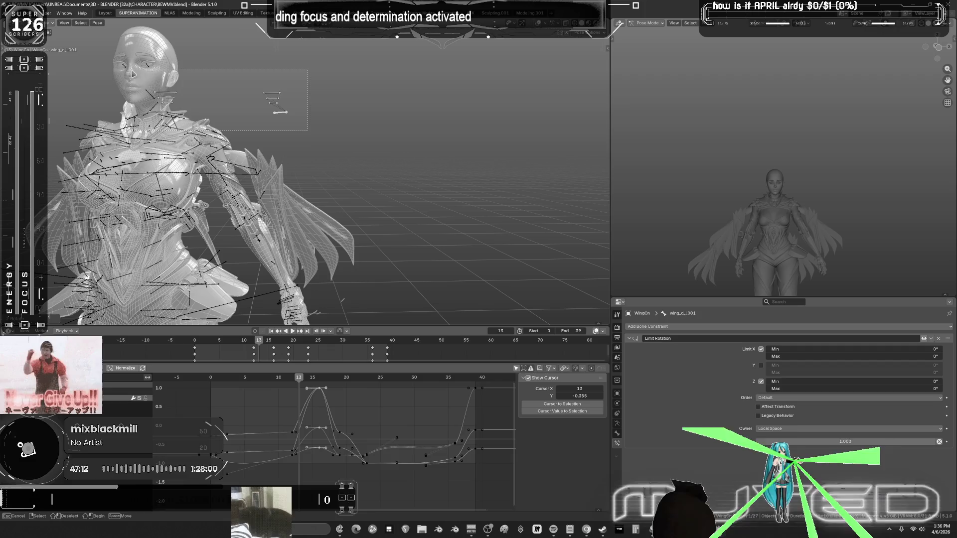
Select all the wing bones and key their rotation at frame 13.
left_click_drag(308, 131, 308, 131)
middle_click_drag(214, 109, 208, 117)
key("k")
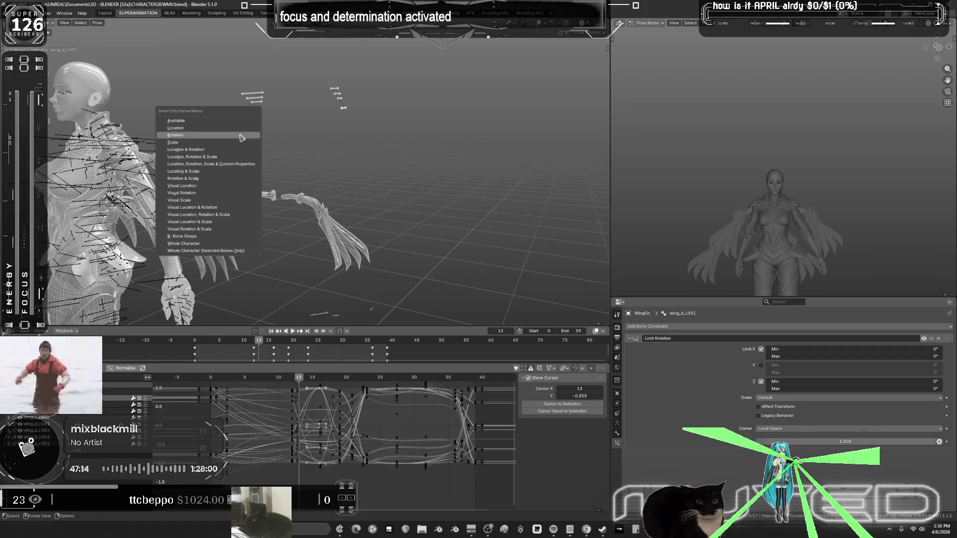
left_click(240, 175)
key("KP_1")
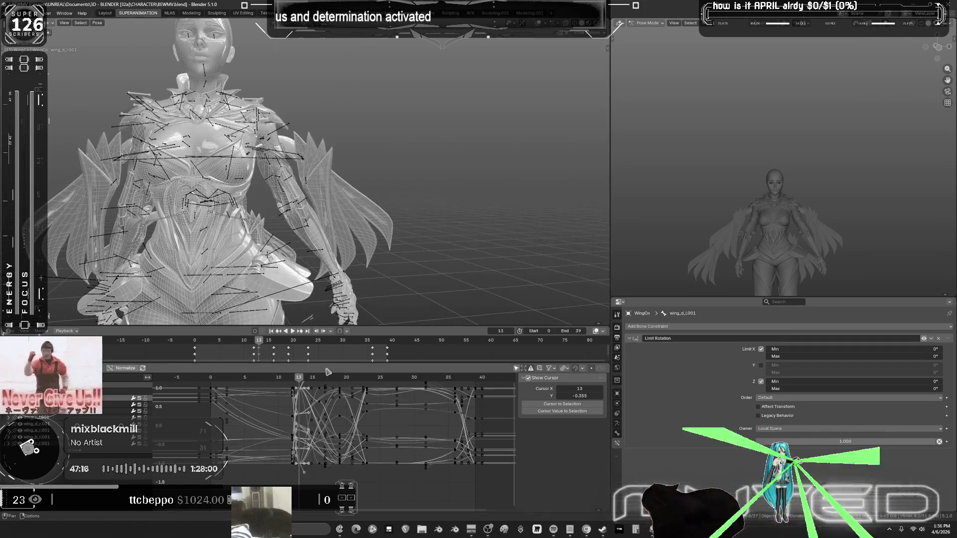
Play to frame 11, key the wing rotation there and maximize the curve editor.
key("space")
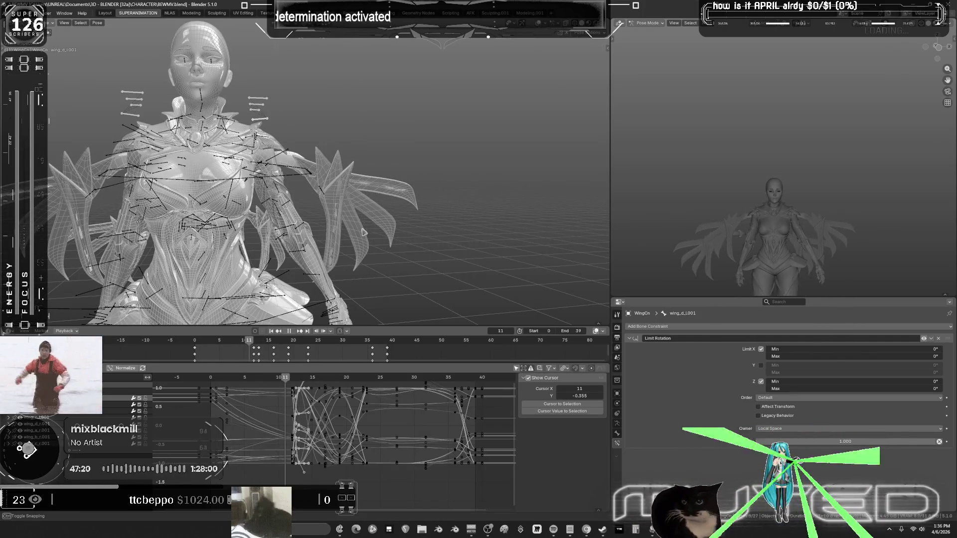
key("k")
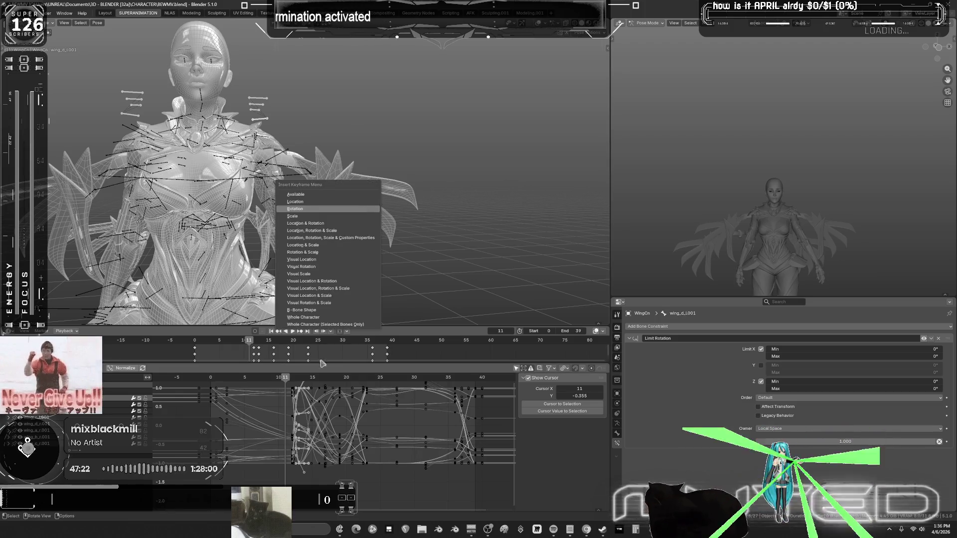
key("ctrl+space")
key("KP_Decimal")
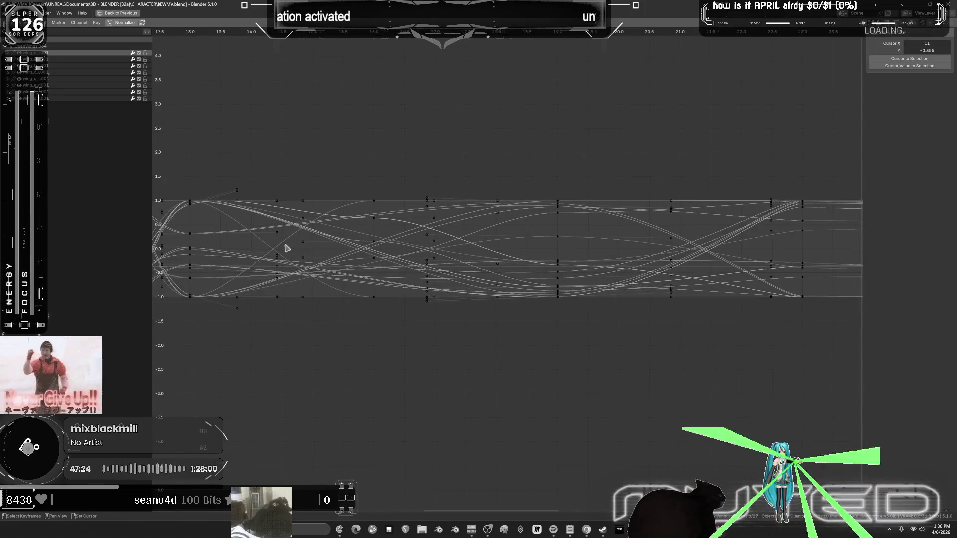
Delete the wing keyframes around frame 12 in the Graph Editor.
middle_click_drag(285, 248, 572, 271)
scroll(572, 271, "up", 2)
left_click_drag(419, 196, 454, 438)
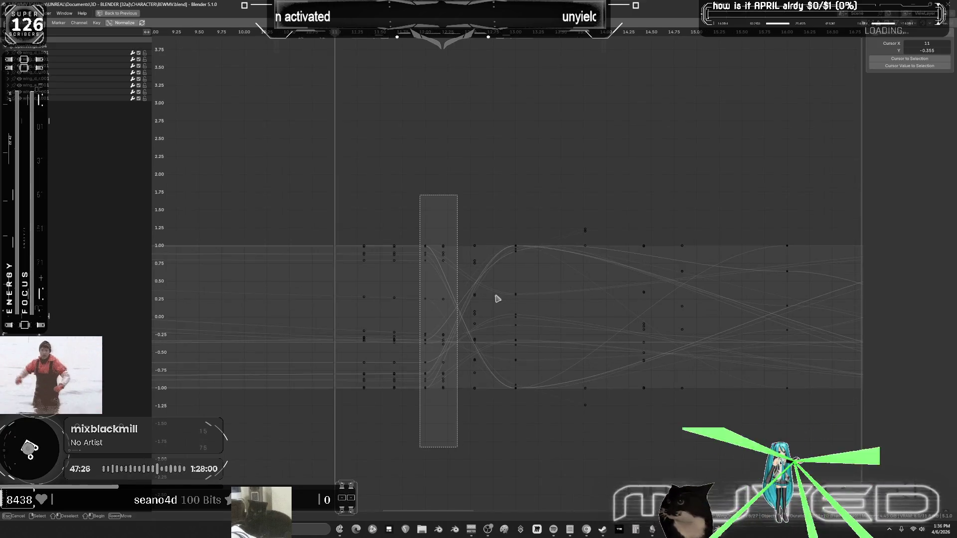
key("Delete")
key("ctrl+space")
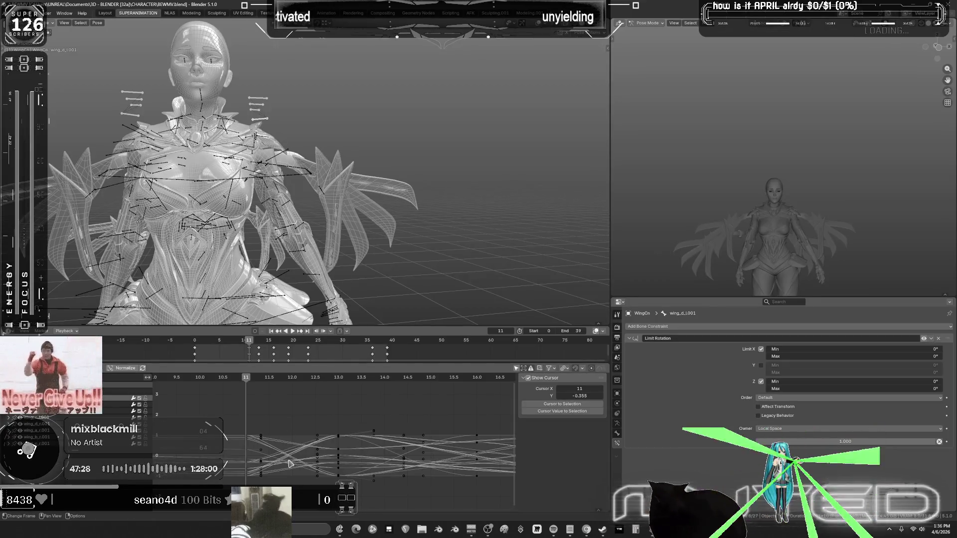
key("ctrl+space")
Set the selected block of keys to Cubic interpolation and return to the full layout.
left_click_drag(420, 417, 347, 189)
mouse_move(272, 160)
left_mouse_down()
mouse_move(496, 406)
mouse_move(528, 427)
left_mouse_up()
right_click(469, 312)
mouse_move(496, 316)
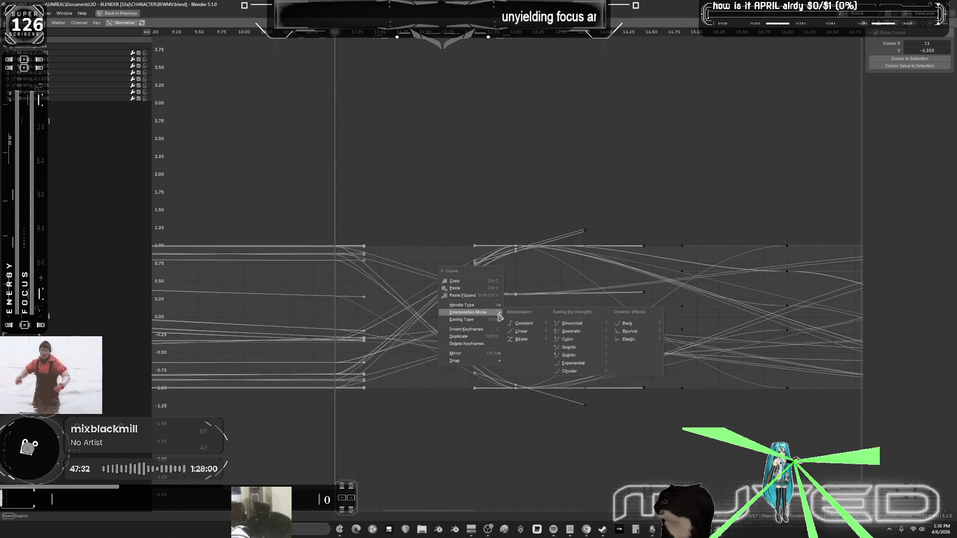
left_click(557, 338)
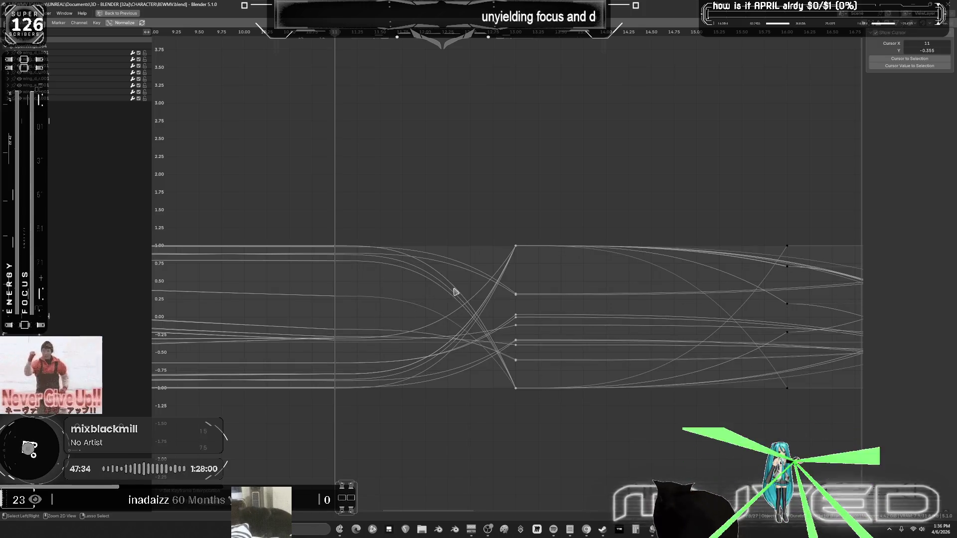
key("ctrl+space")
mouse_move(263, 344)
left_mouse_down()
mouse_move(305, 360)
mouse_move(387, 364)
left_mouse_up()
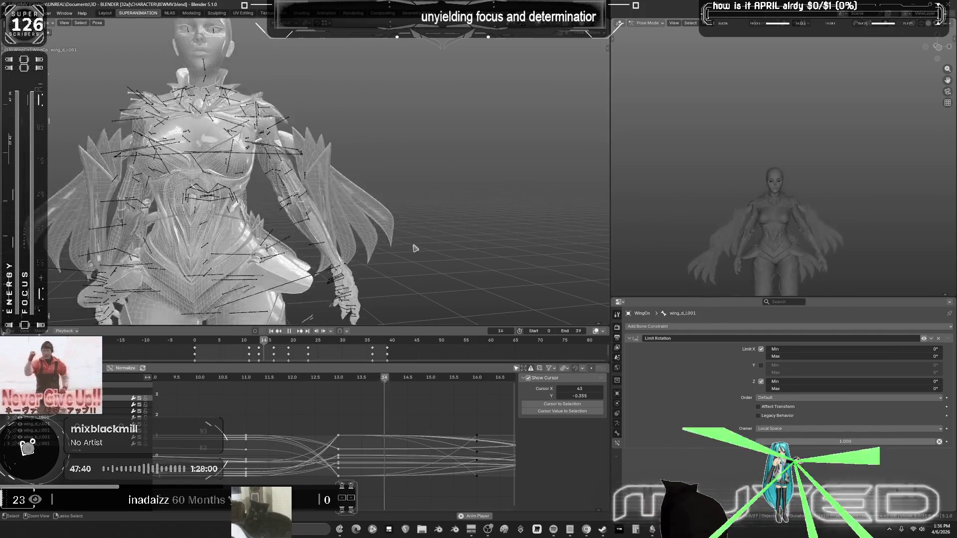
Review the flap in a maximized view, replay from frame 0, then switch to the NLA workspace.
key("ctrl+space")
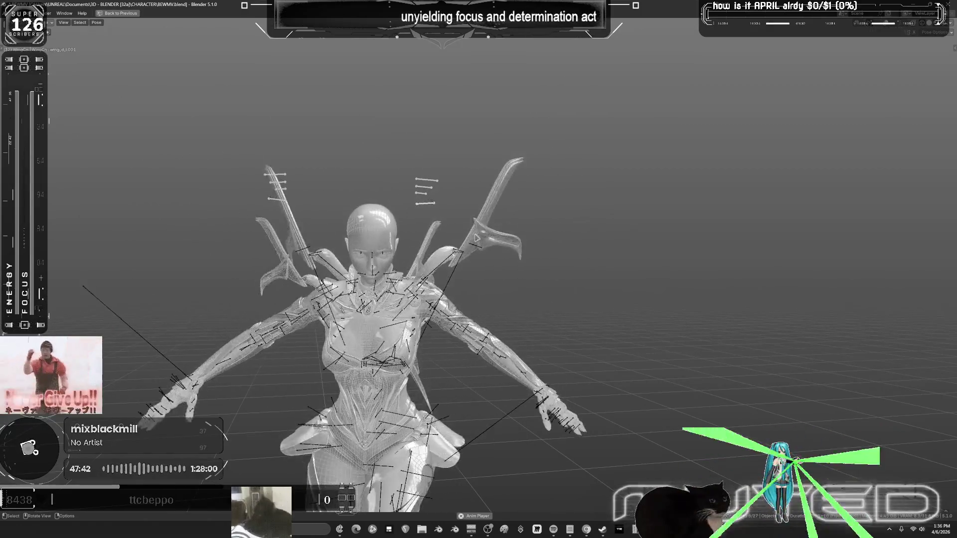
mouse_move(388, 260)
middle_mouse_down()
mouse_move(476, 260)
mouse_move(329, 272)
middle_mouse_up()
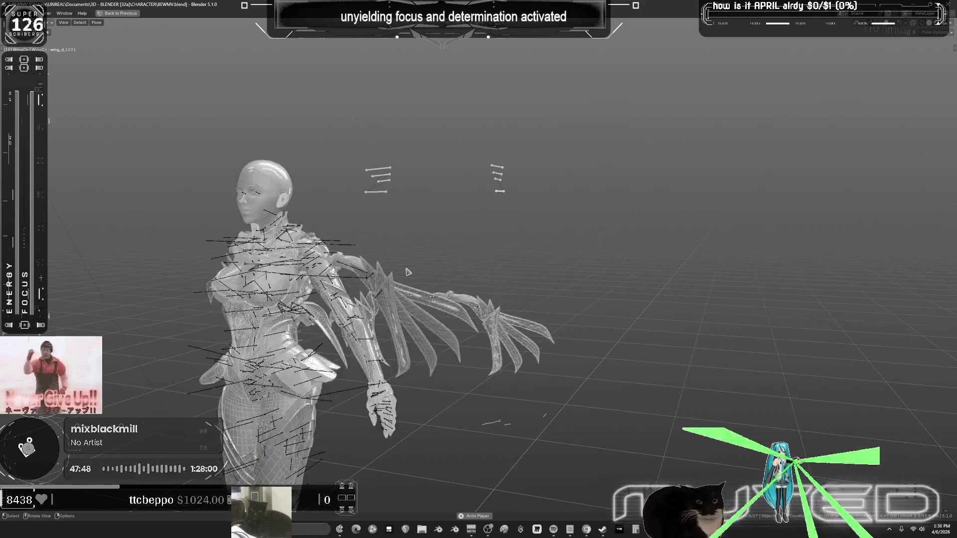
key("ctrl+space")
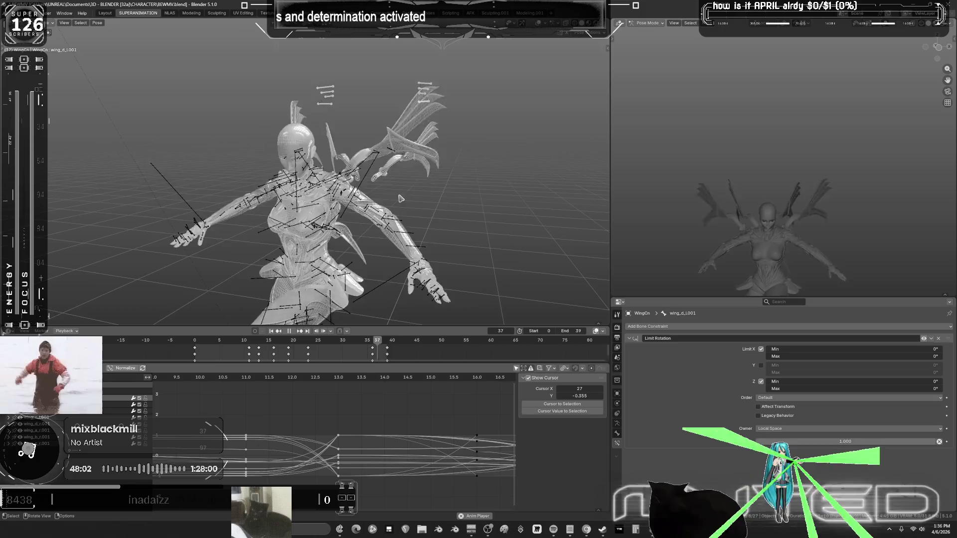
key("Escape")
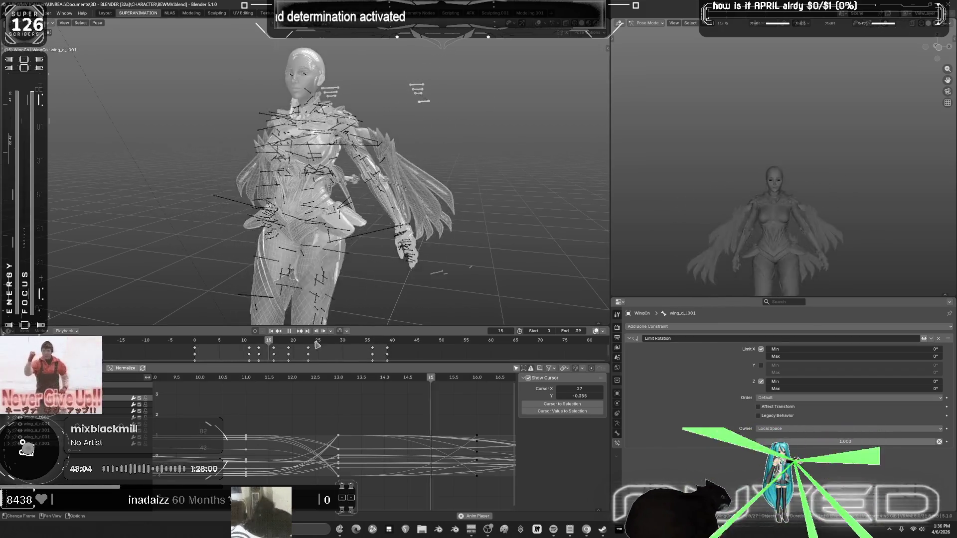
key("space")
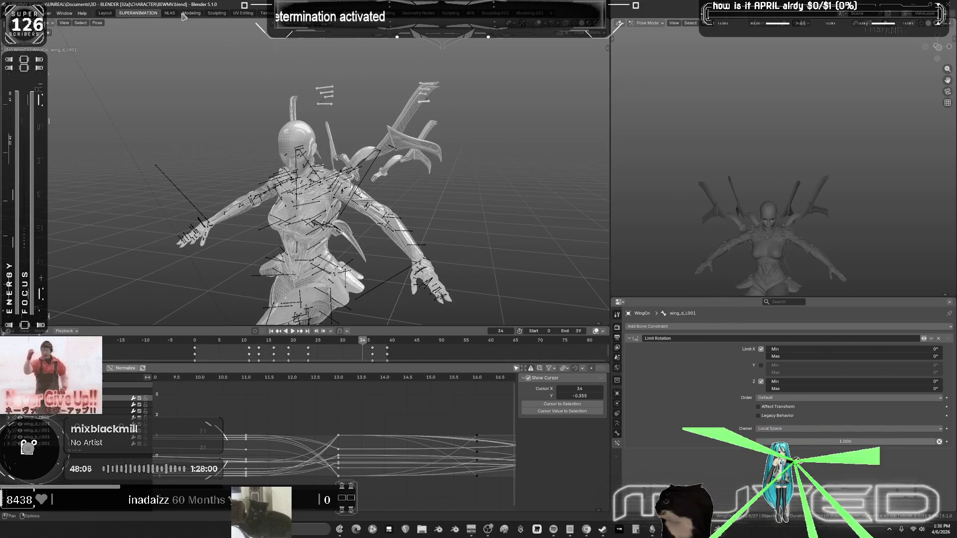
key("ctrl+Page_Down")
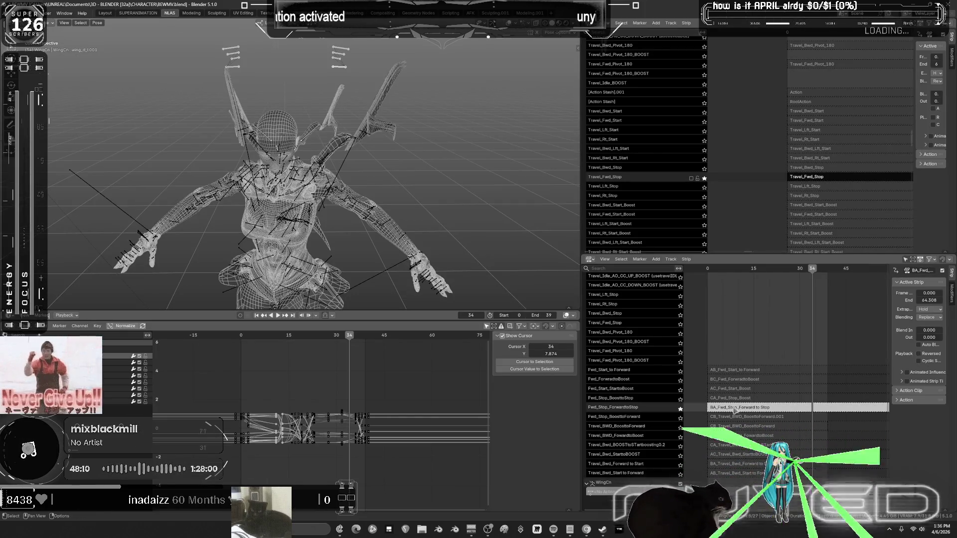
Select the CA_Fwd_Stop_Boost strip, scrub frames 0–39 and play it back.
left_click(750, 407)
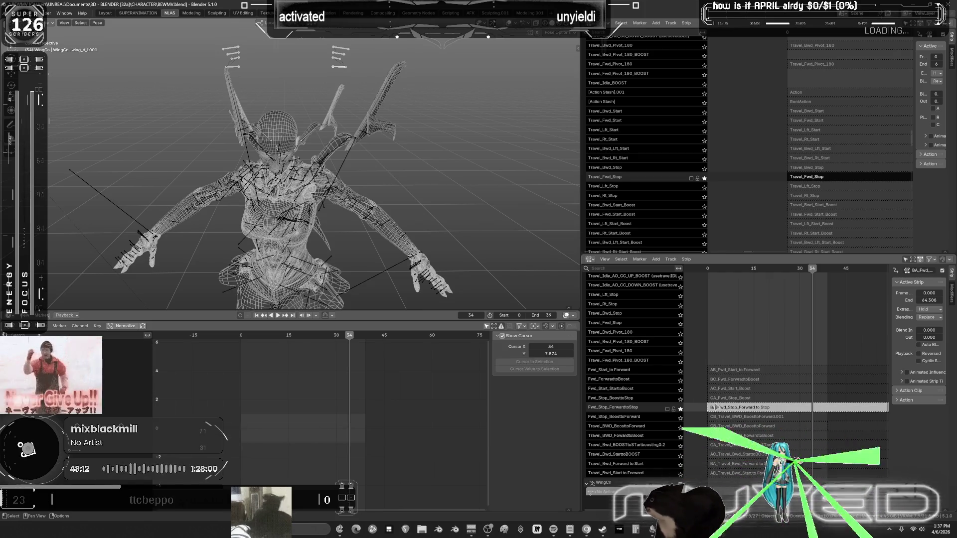
left_click(677, 405)
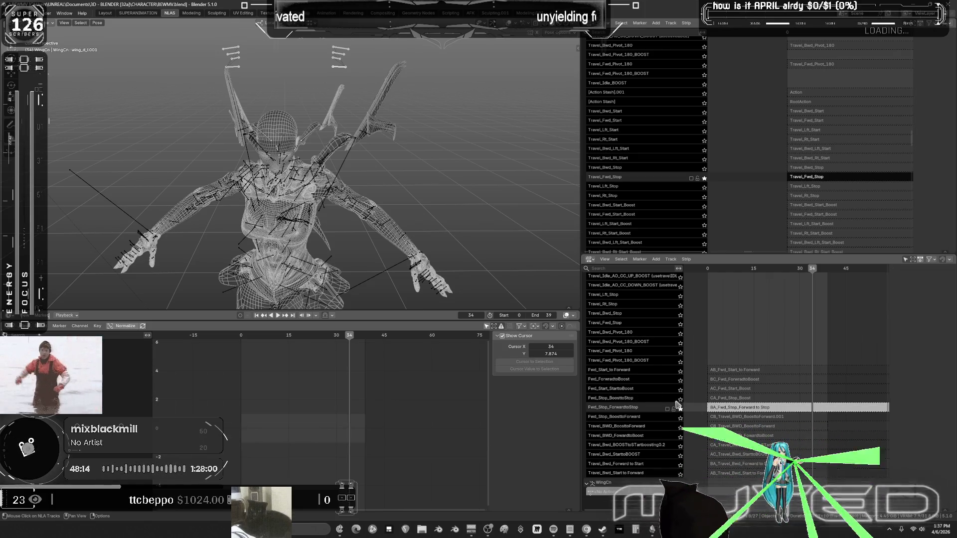
key("shift+Left")
left_click(725, 398)
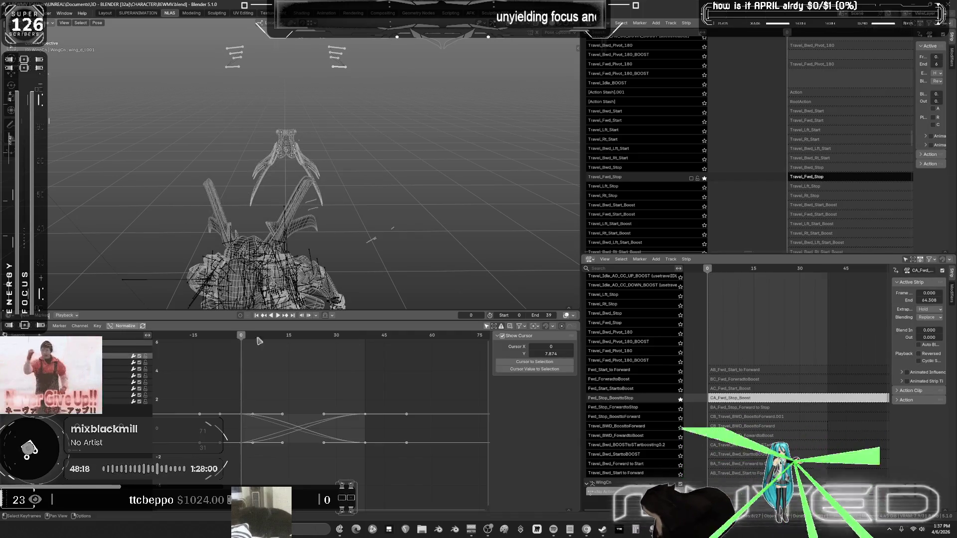
left_click_drag(243, 339, 366, 360)
middle_click_drag(349, 225, 385, 228)
key("space")
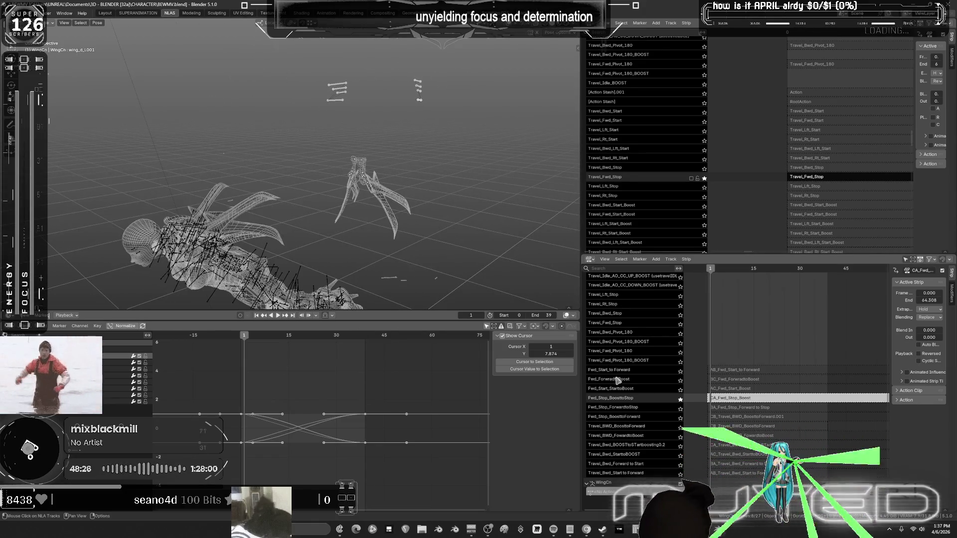
left_click(707, 270)
Preview the animation from a top view in wireframe, orbiting around the wings.
mouse_move(200, 230)
middle_mouse_down()
mouse_move(318, 189)
mouse_move(397, 176)
mouse_move(299, 184)
mouse_move(244, 202)
mouse_move(251, 235)
middle_mouse_up()
scroll(251, 235, "up", 6)
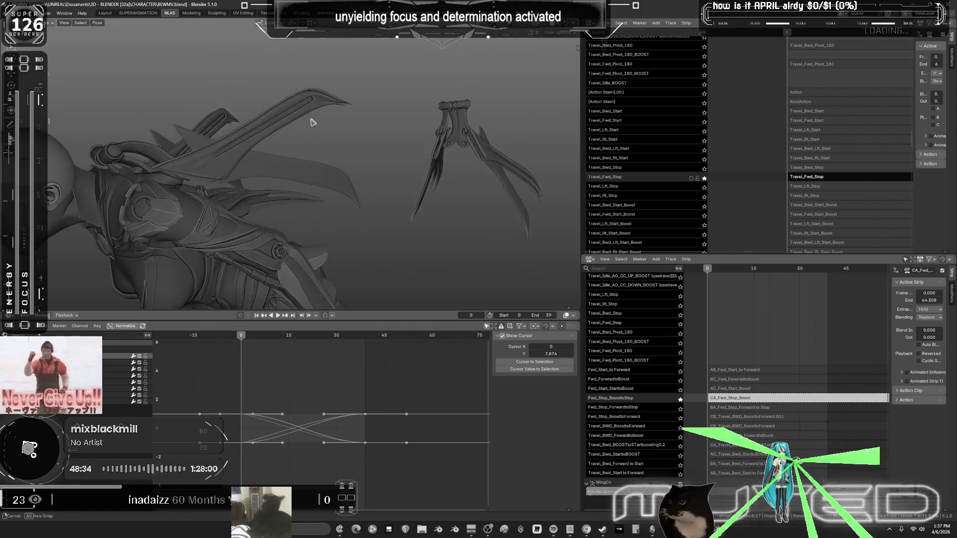
key("shift+z")
scroll(299, 204, "down", 4)
key("space")
left_click_drag(252, 344, 284, 345)
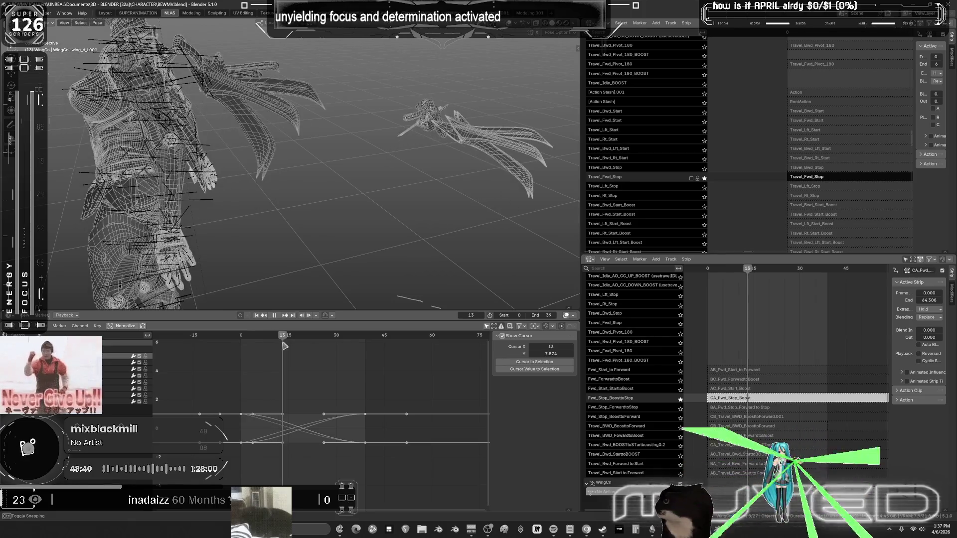
middle_click_drag(358, 191, 393, 192)
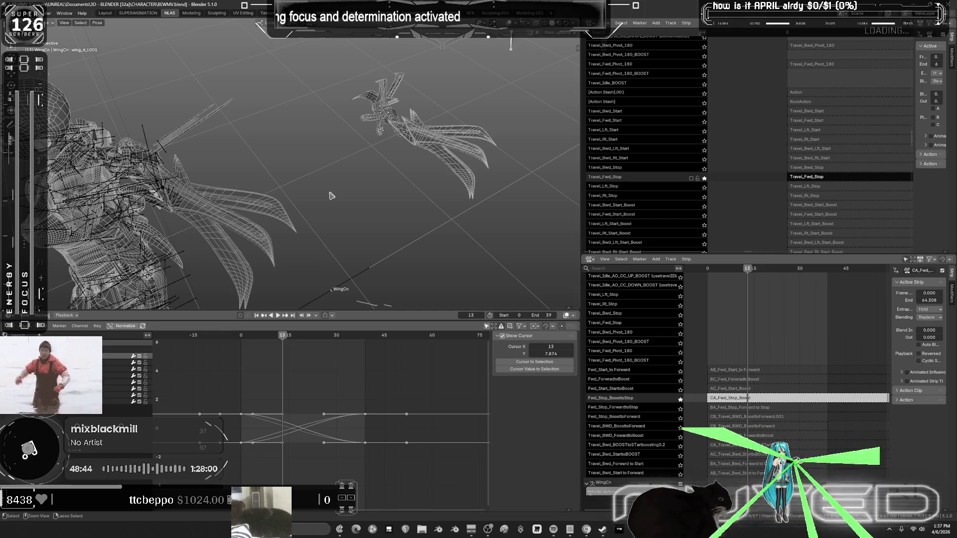
Return to the animation workspace with the 3D view maximized, angled toward the wings.
left_click(138, 13)
key("ctrl+space")
mouse_move(620, 206)
middle_mouse_down()
mouse_move(475, 273)
mouse_move(544, 209)
mouse_move(510, 252)
mouse_move(521, 229)
middle_mouse_up()
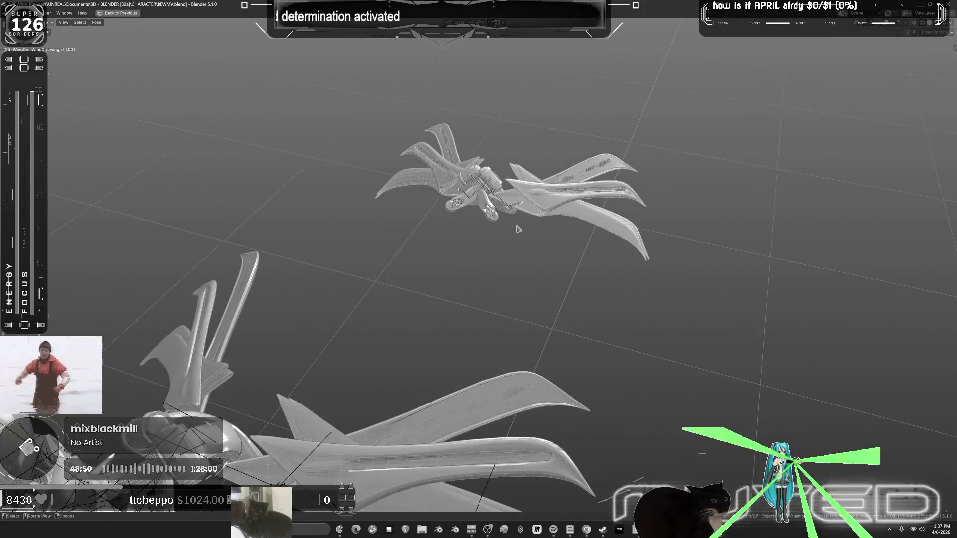
Rotate the wingbaserotate_l and wing_base_l bones to raise the left wing's base.
left_click(602, 196)
key("r")
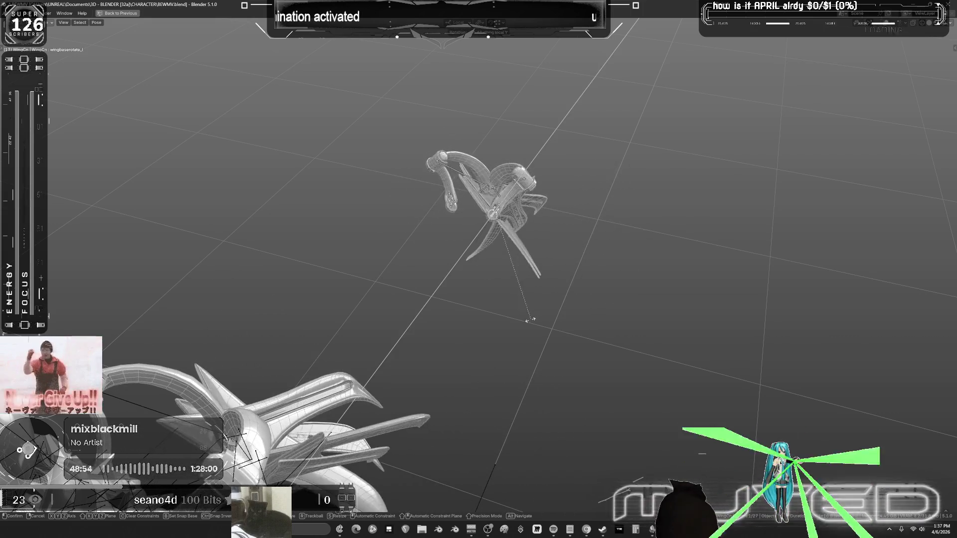
left_click(513, 227)
mouse_move(514, 227)
middle_mouse_down()
mouse_move(526, 199)
mouse_move(275, 316)
mouse_move(418, 283)
middle_mouse_up()
key("r")
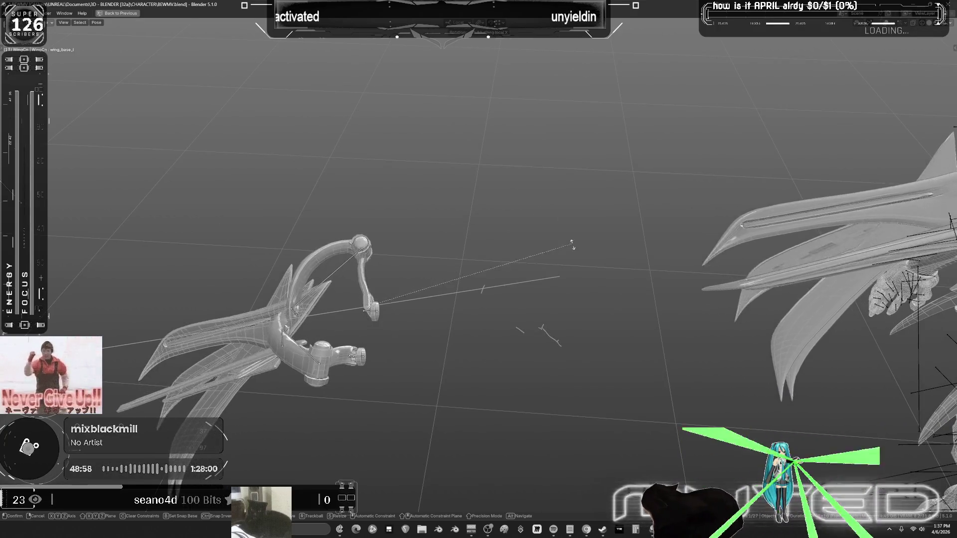
left_click(342, 268)
Try rotating the wing_ext_l bone, then cancel that rotation.
left_click(388, 239)
key("r")
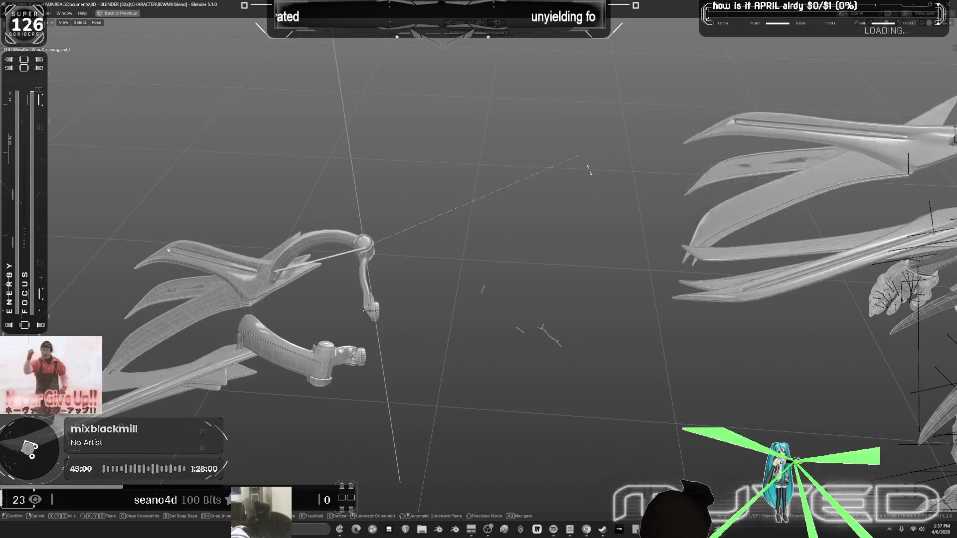
right_click(470, 201)
middle_click_drag(471, 203, 339, 224, "shift")
Swing the wing_ext2_l outer section upward in two rotations to its new angle.
left_click(340, 225)
key("r")
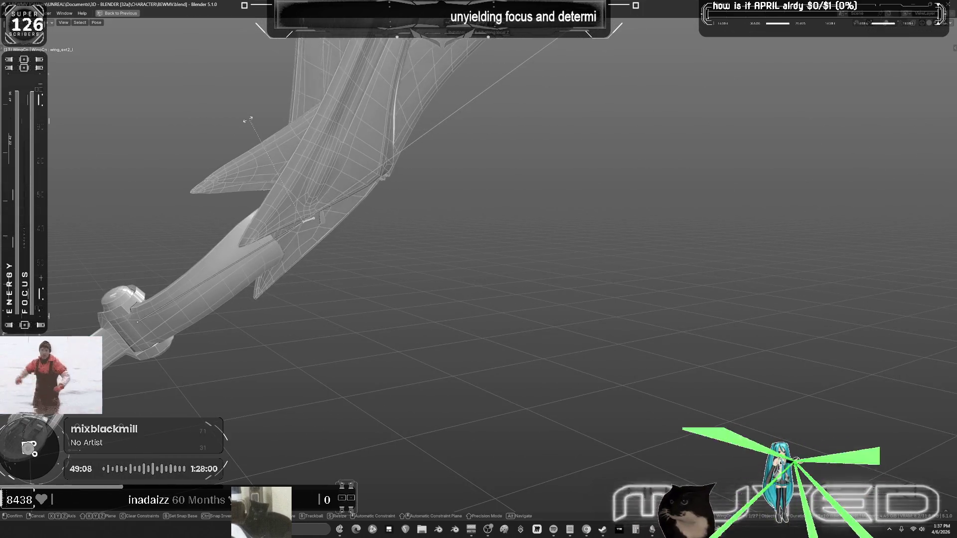
scroll(464, 203, "up", 3)
left_click(463, 203)
scroll(469, 224, "down", 5)
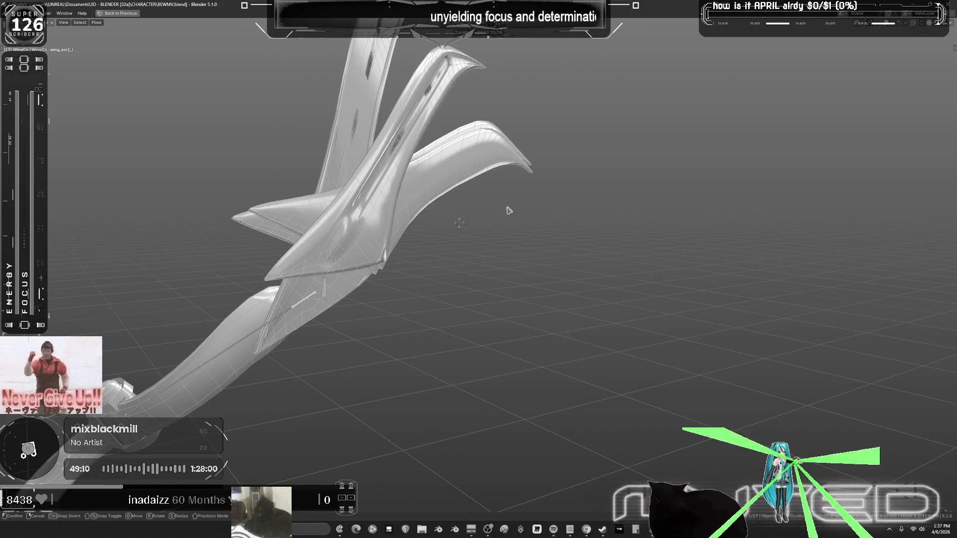
key("r")
left_click(559, 280)
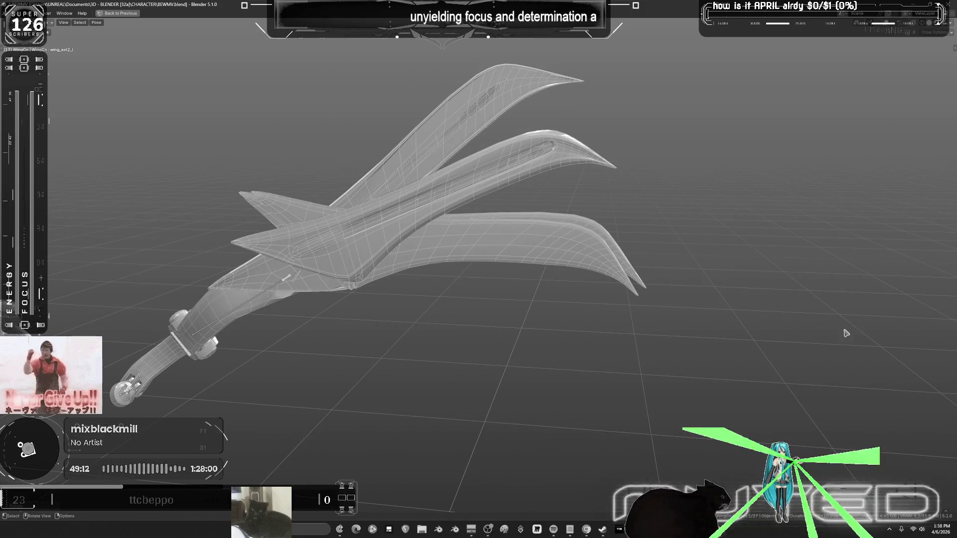
scroll(512, 301, "down", 5)
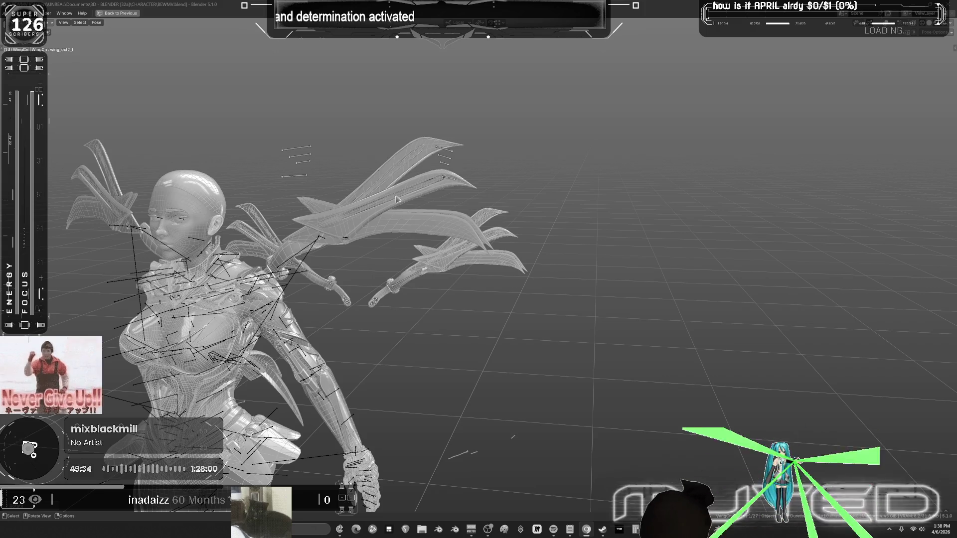
middle_click_drag(394, 196, 480, 200)
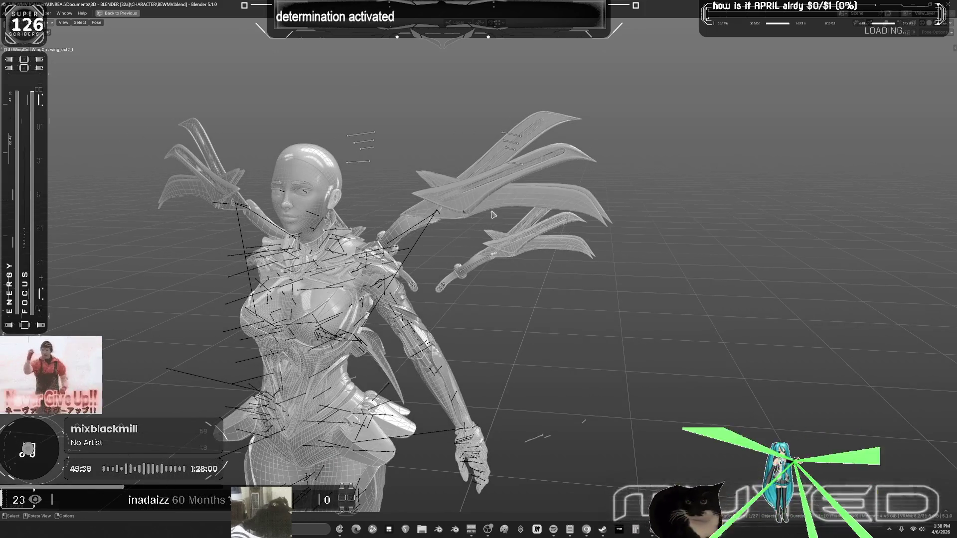
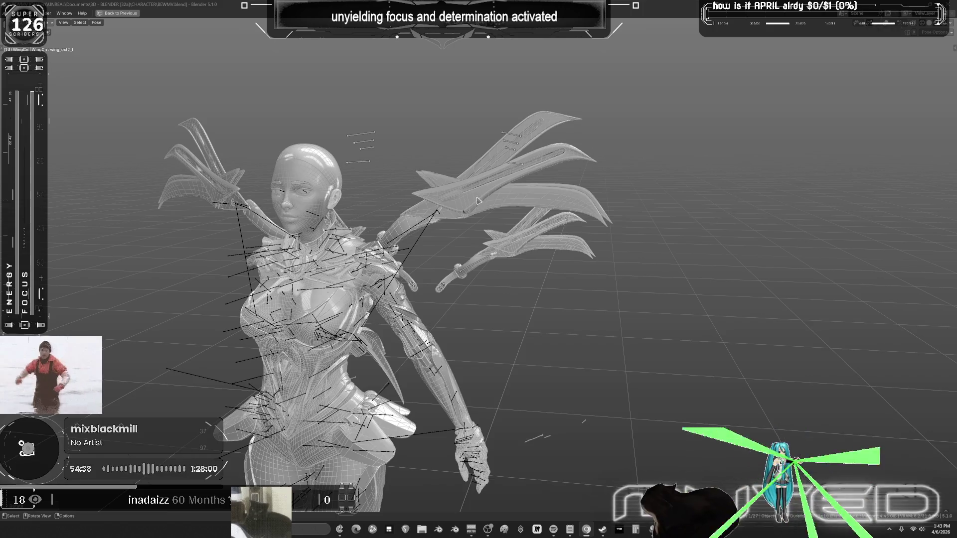
Zoom in from front view with overlays off, orbit behind to examine the wings, then return front.
key("KP_1")
scroll(500, 198, "up", 3)
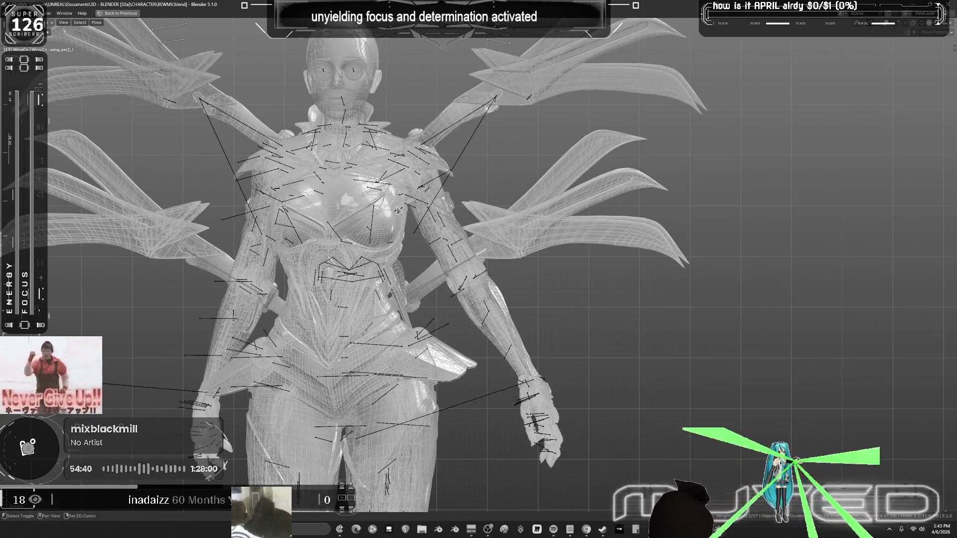
key("shift+alt+z")
mouse_move(500, 198)
middle_mouse_down()
mouse_move(577, 266)
mouse_move(599, 264)
middle_mouse_up()
key("KP_1")
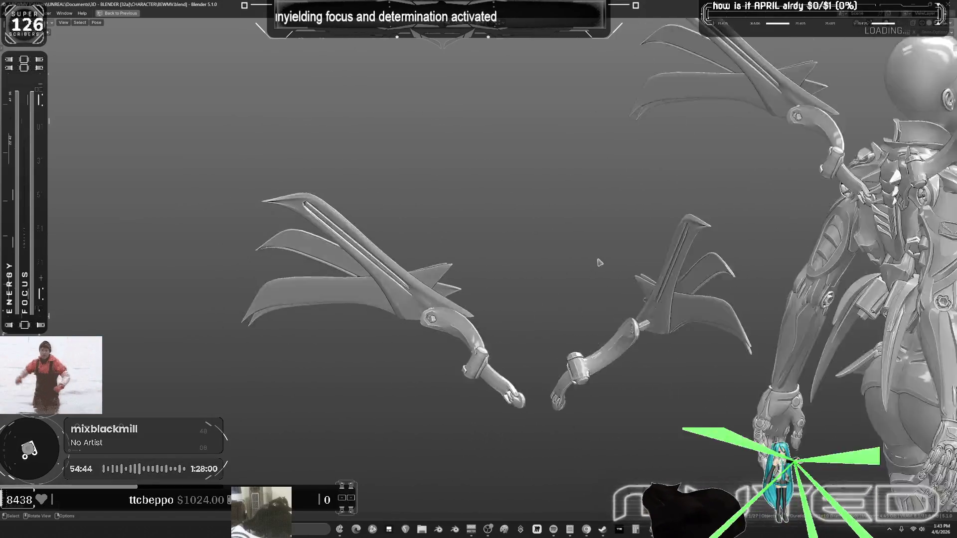
Pan the front view to frame the full character with both wing pairs visible.
middle_click_drag(599, 264, 628, 279, "shift")
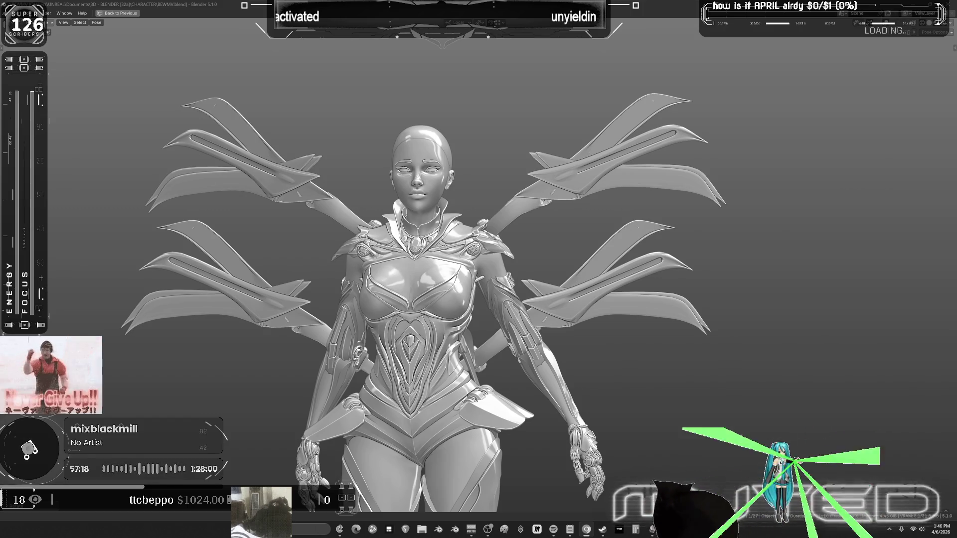
Switch to the itch.io browser window and scroll through its current page.
key("alt+Tab")
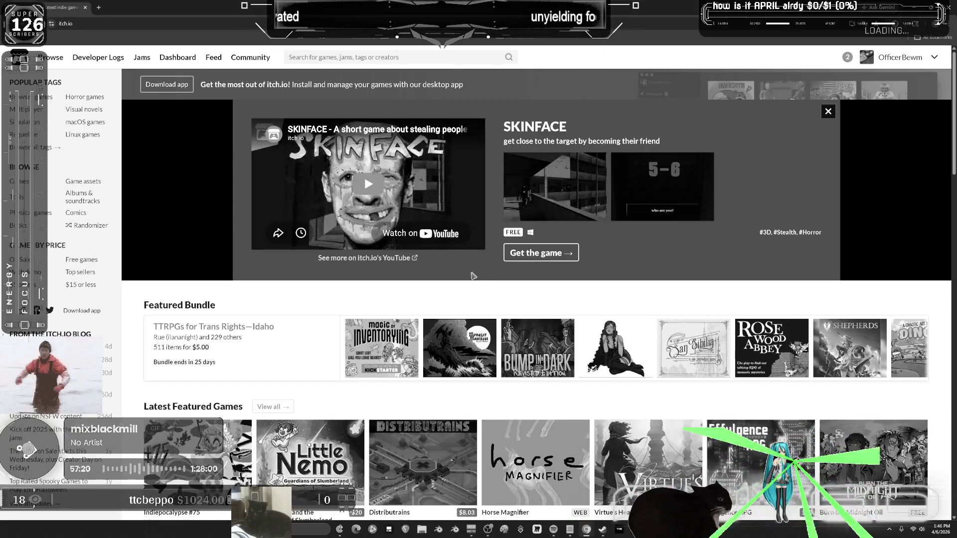
scroll(556, 307, "down", 1)
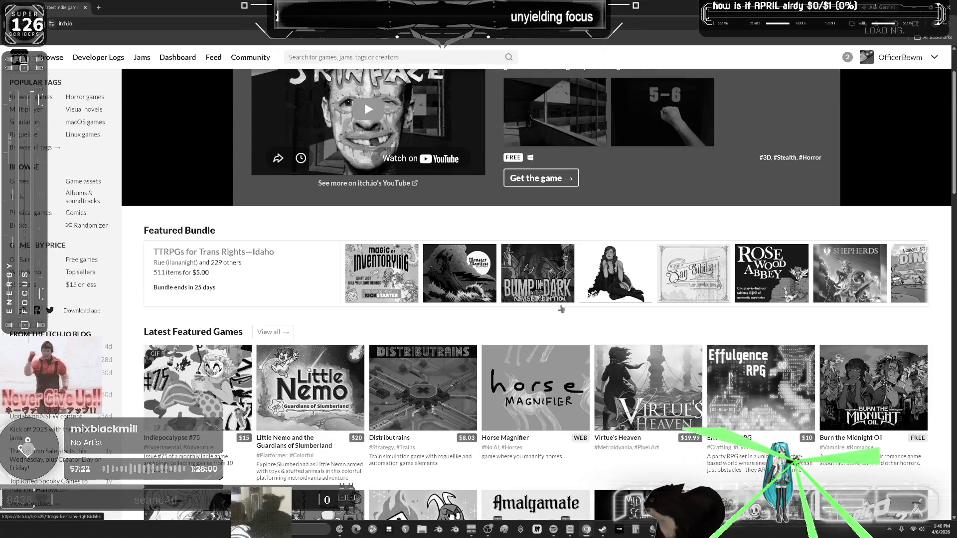
scroll(551, 308, "up", 1)
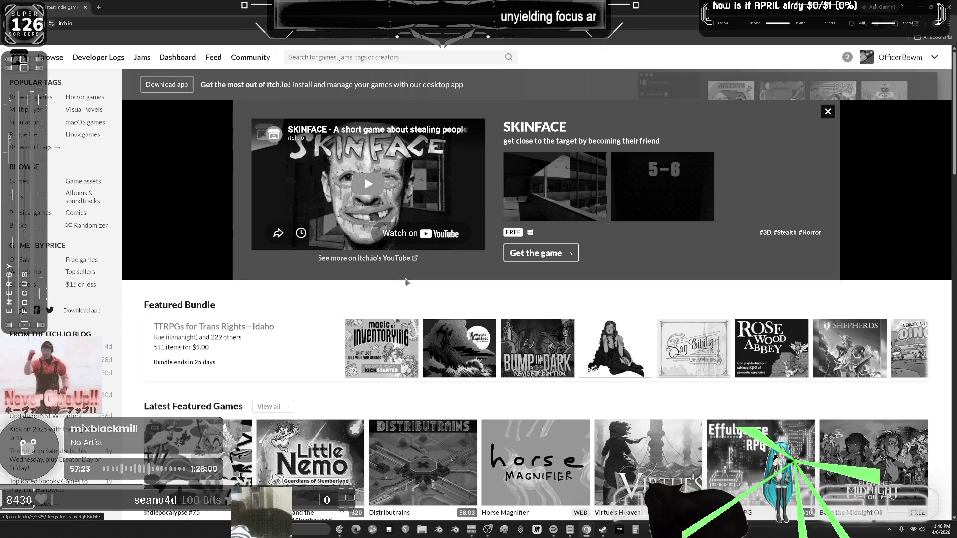
Go to the itch.io Jams page and scroll through the late March–April jam calendar.
left_click(142, 57)
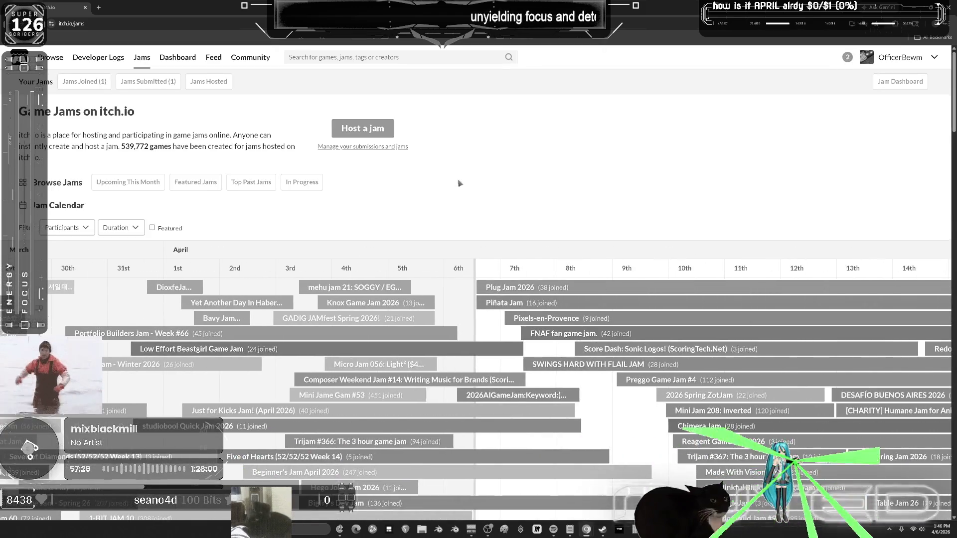
scroll(481, 289, "down", 1)
scroll(481, 290, "down", 5)
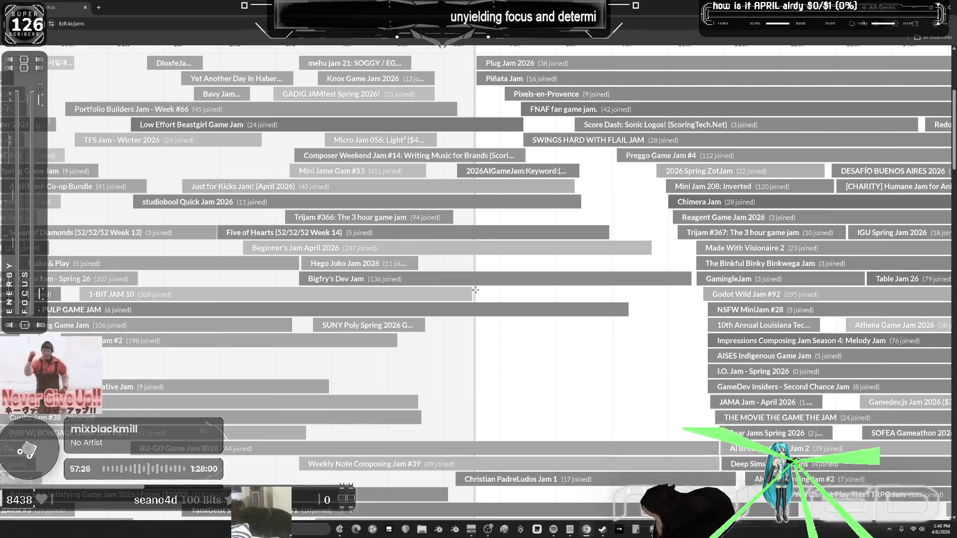
scroll(475, 289, "down", 12)
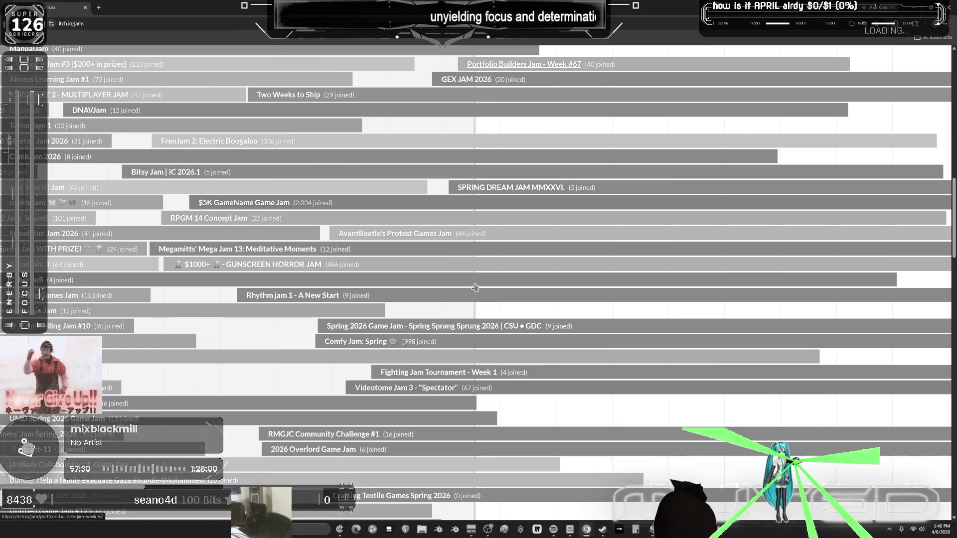
scroll(474, 284, "down", 15)
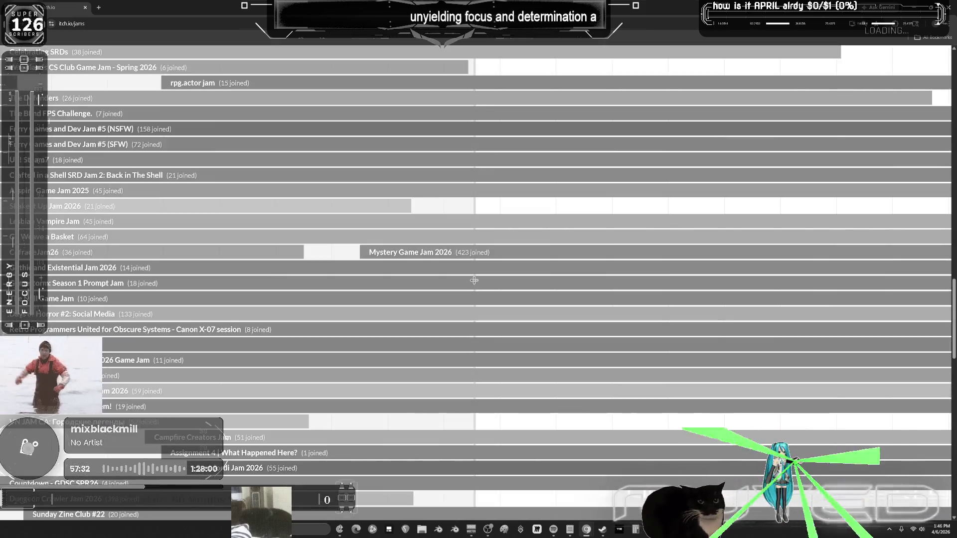